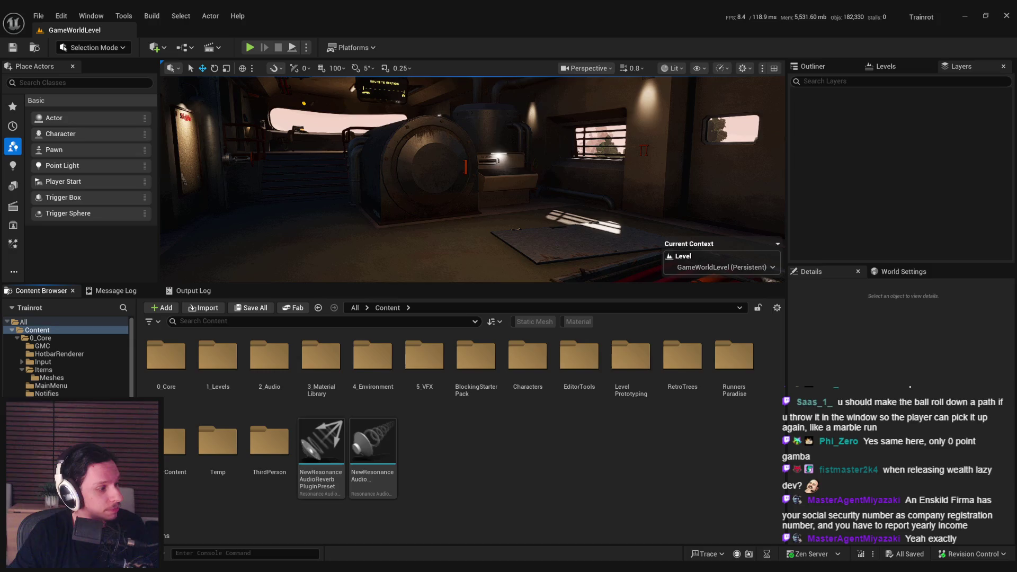
- Fly into the train interior and drag the Content Browser splitter down to enlarge the viewport
left_click_drag(473, 180, 473, 138)
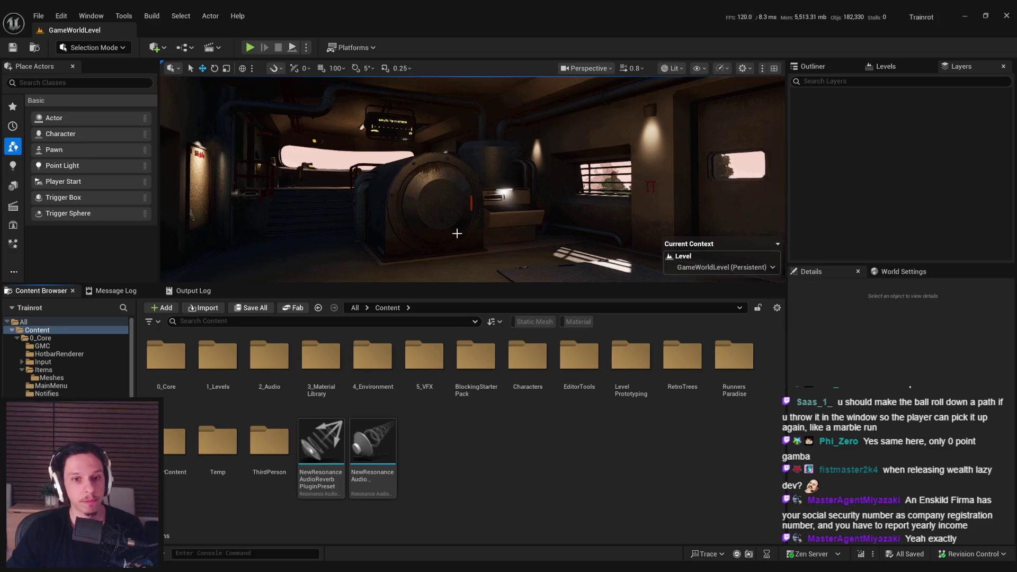
left_click_drag(411, 277, 395, 249)
left_click_drag(412, 284, 412, 326)
mouse_move(472, 212)
left_mouse_down()
mouse_move(456, 193)
mouse_move(461, 206)
mouse_move(415, 266)
left_mouse_up()
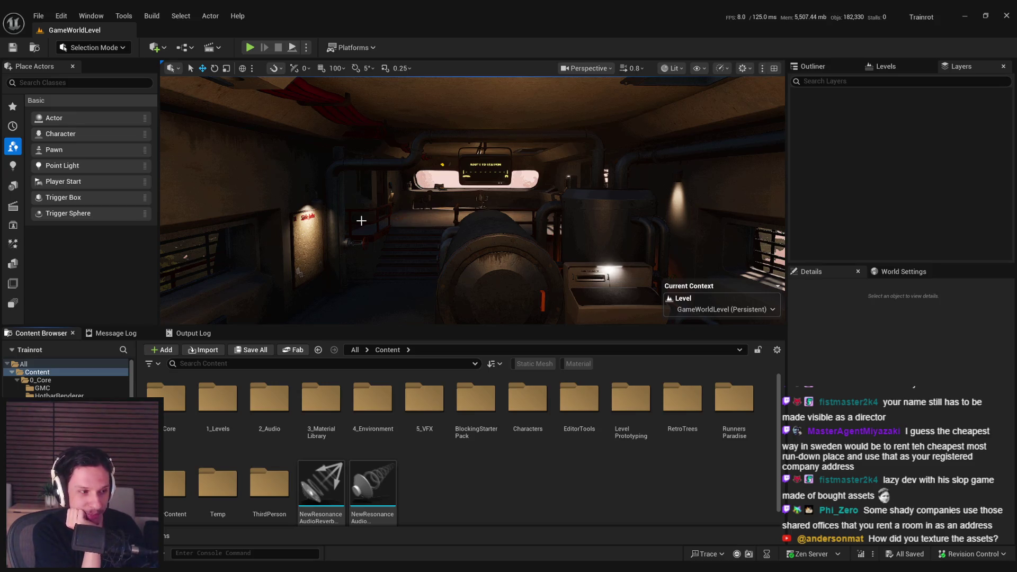
- Switch the viewport to Unlit shading and inspect the machine up close
left_click_drag(451, 161, 461, 138)
left_click(672, 68)
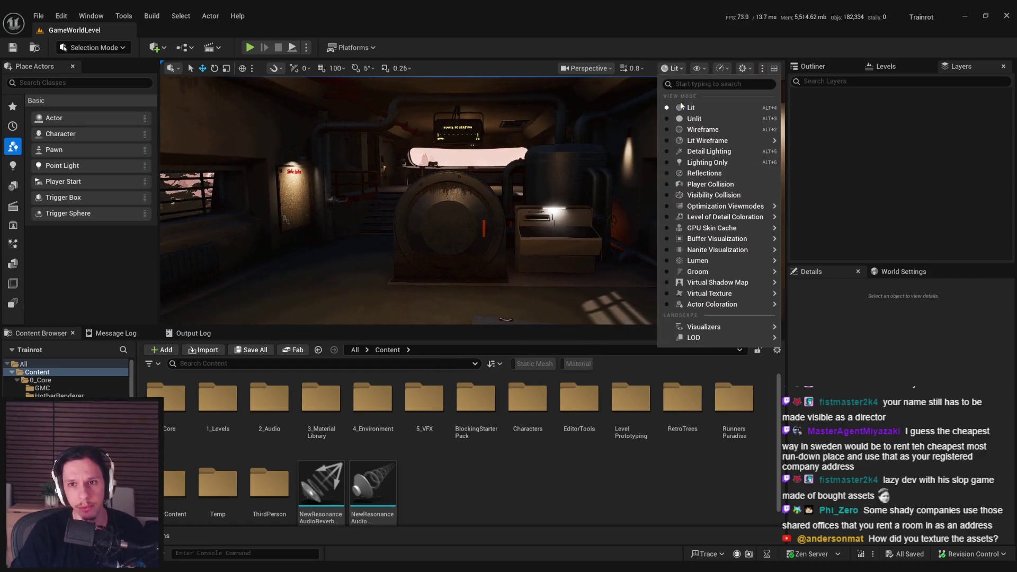
left_click(684, 93)
mouse_move(545, 233)
left_mouse_down()
mouse_move(546, 214)
mouse_move(482, 214)
mouse_move(439, 152)
left_mouse_up()
scroll(439, 152, "down", 3)
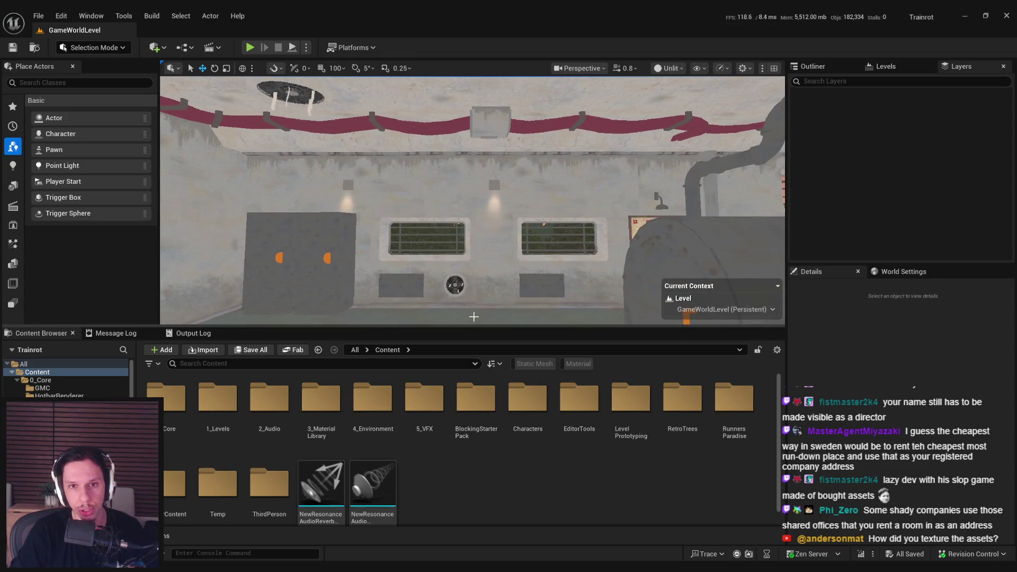
- Return to Lit shading facing the stairs, and make the viewport fill the screen with F11
left_click_drag(440, 313, 403, 296)
left_click(669, 68)
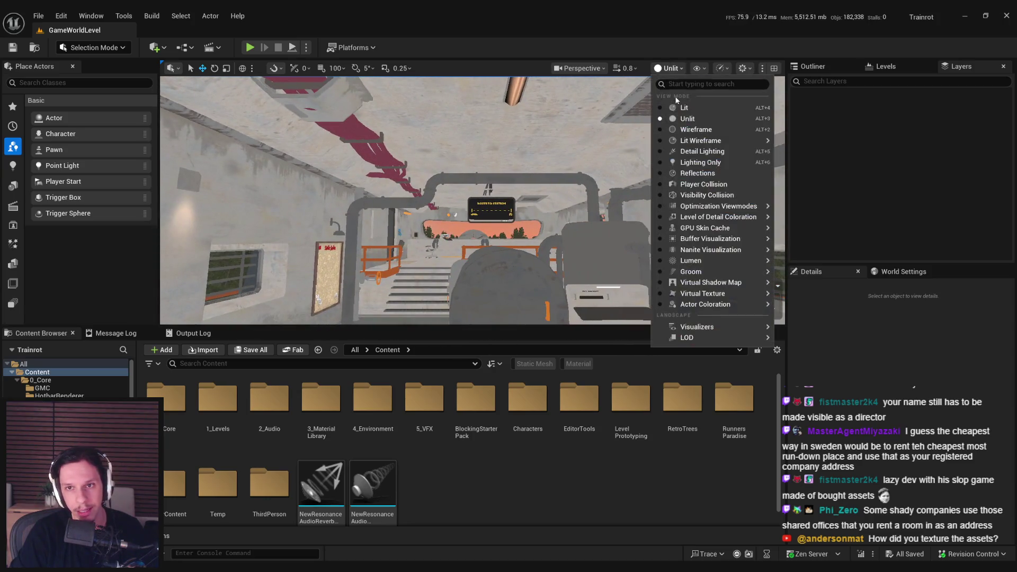
key("F11")
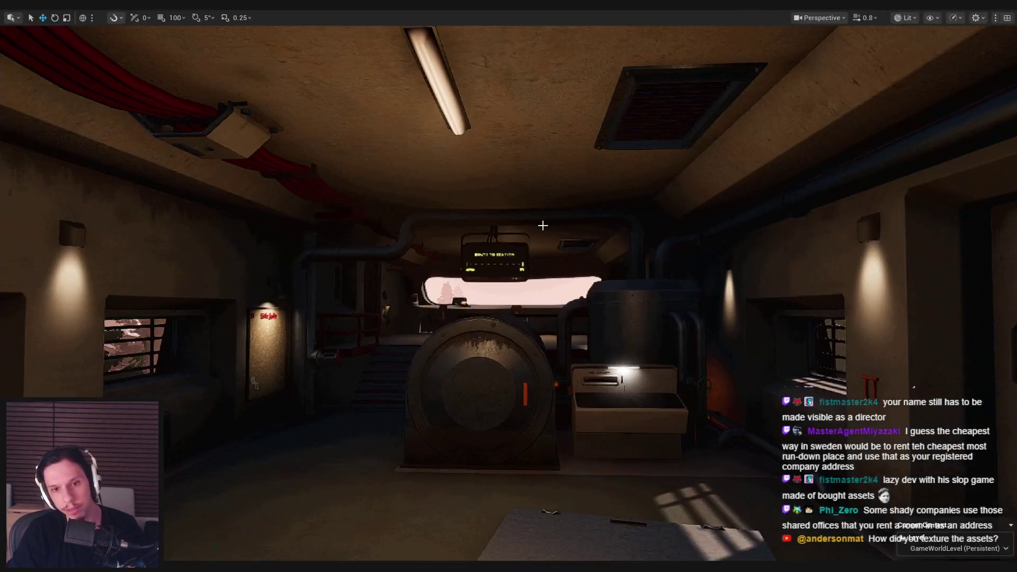
- Raise camera speed to 1.2, fly out to the forest's bare tree, and exit immersive mode
mouse_move(508, 287)
left_mouse_down()
mouse_move(296, 286)
mouse_move(371, 286)
mouse_move(297, 286)
mouse_move(307, 215)
mouse_move(344, 241)
mouse_move(275, 241)
mouse_move(276, 212)
mouse_move(318, 217)
mouse_move(278, 207)
left_mouse_up()
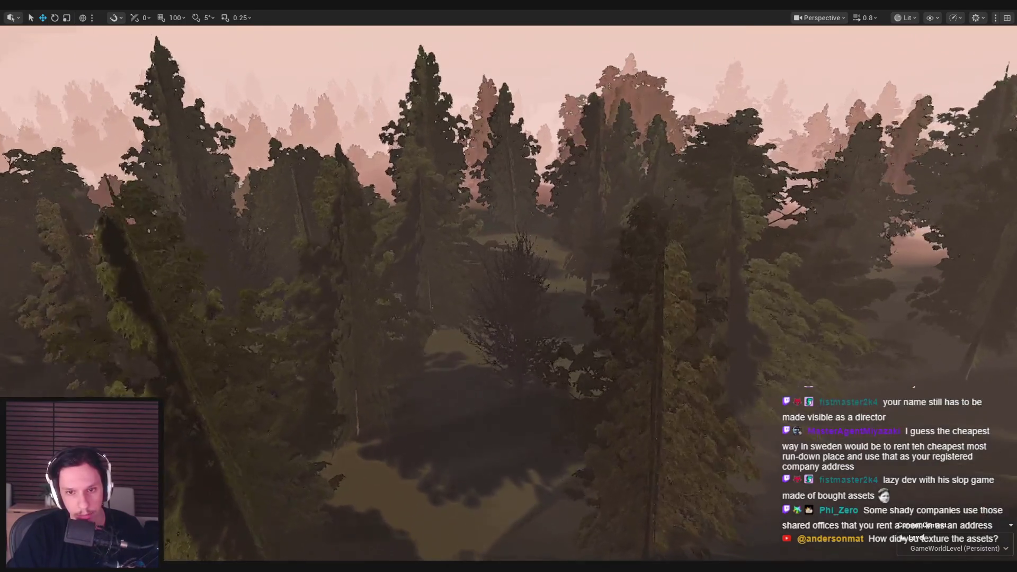
scroll(531, 233, "up", 4)
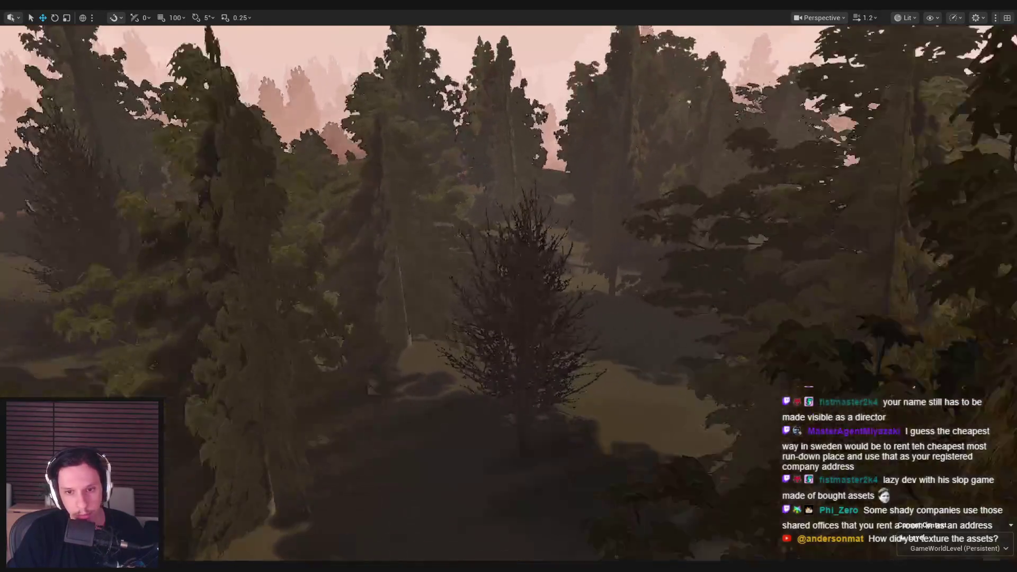
key("w")
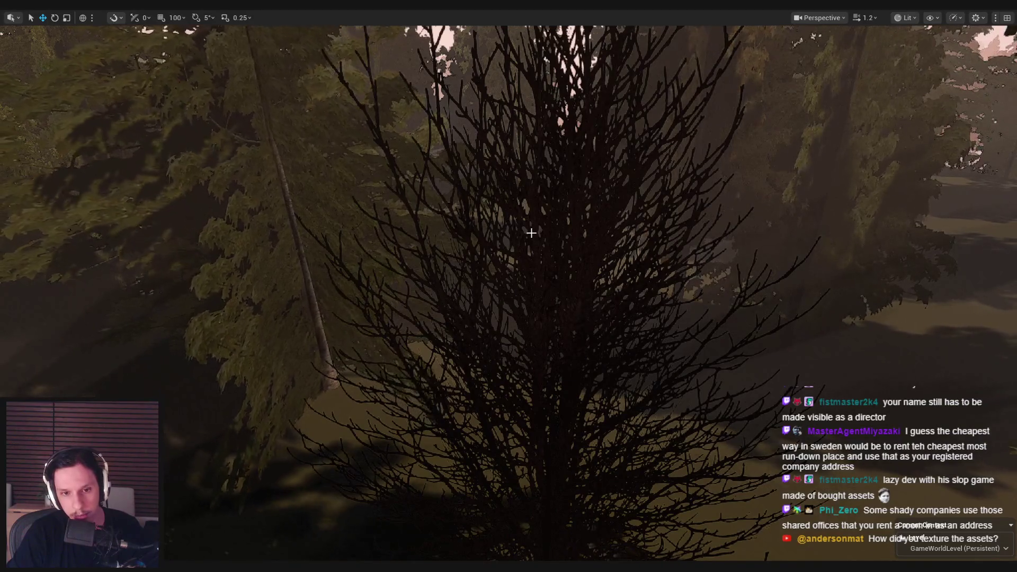
mouse_move(509, 287)
left_mouse_down()
mouse_move(509, 307)
mouse_move(519, 310)
mouse_move(573, 313)
mouse_move(578, 294)
mouse_move(562, 275)
mouse_move(509, 287)
mouse_move(509, 297)
mouse_move(530, 297)
mouse_move(498, 294)
mouse_move(519, 299)
mouse_move(496, 300)
mouse_move(490, 289)
mouse_move(491, 302)
left_mouse_up()
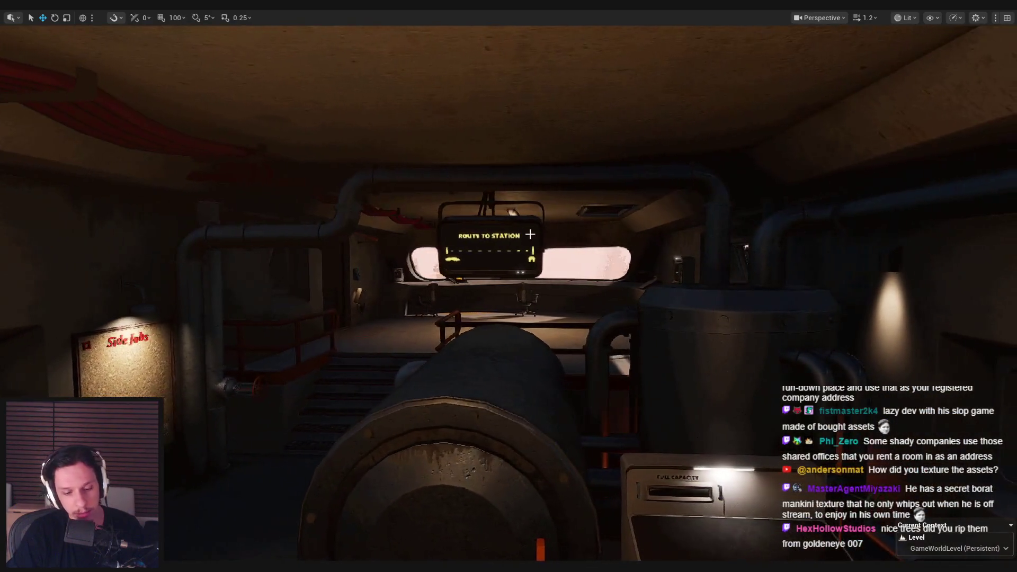
key("F11")
mouse_move(416, 268)
left_mouse_down()
mouse_move(416, 254)
mouse_move(516, 268)
left_mouse_up()
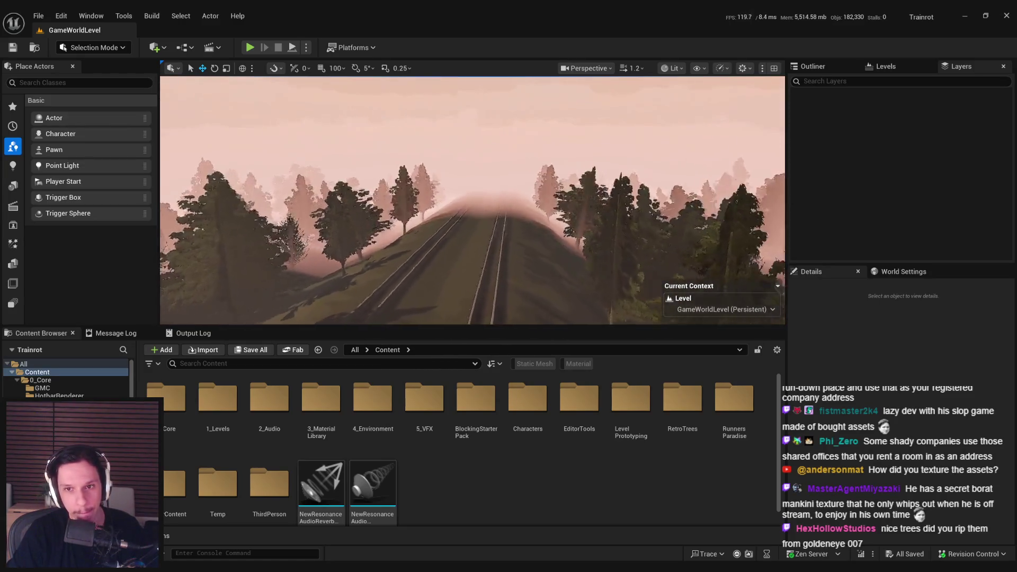
left_click_drag(515, 268, 540, 275)
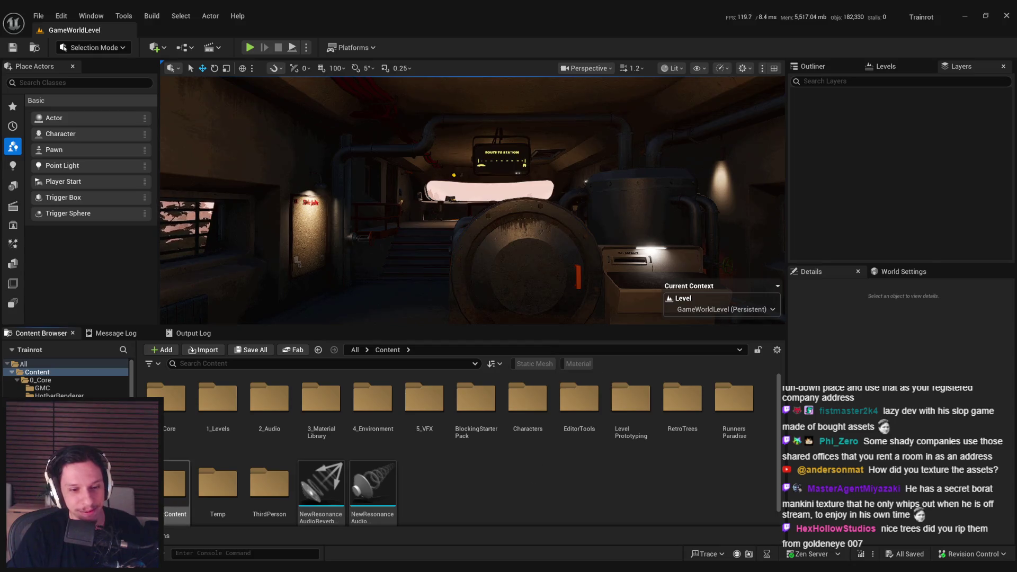
mouse_move(186, 570)
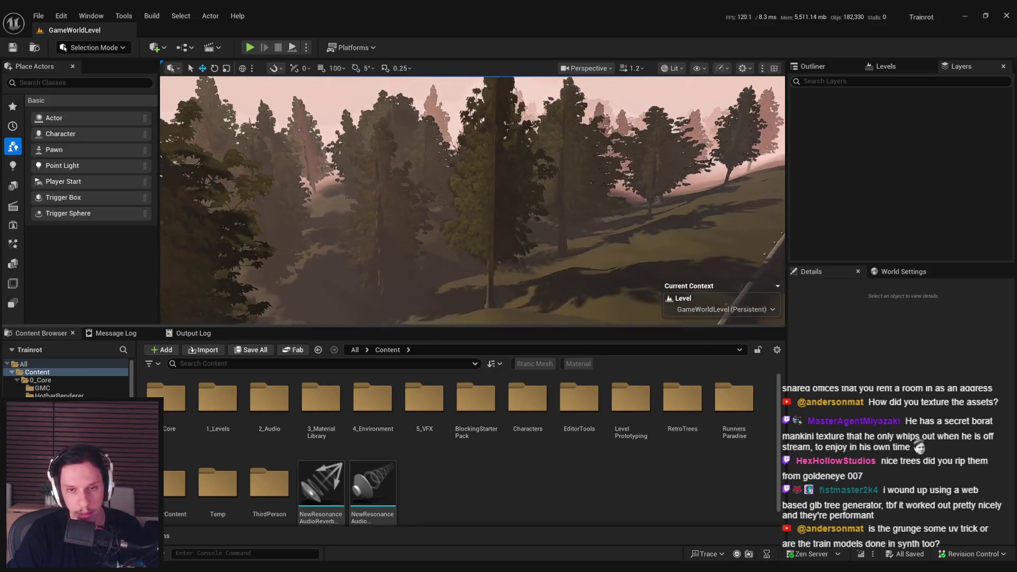
left_click_drag(473, 201, 456, 202)
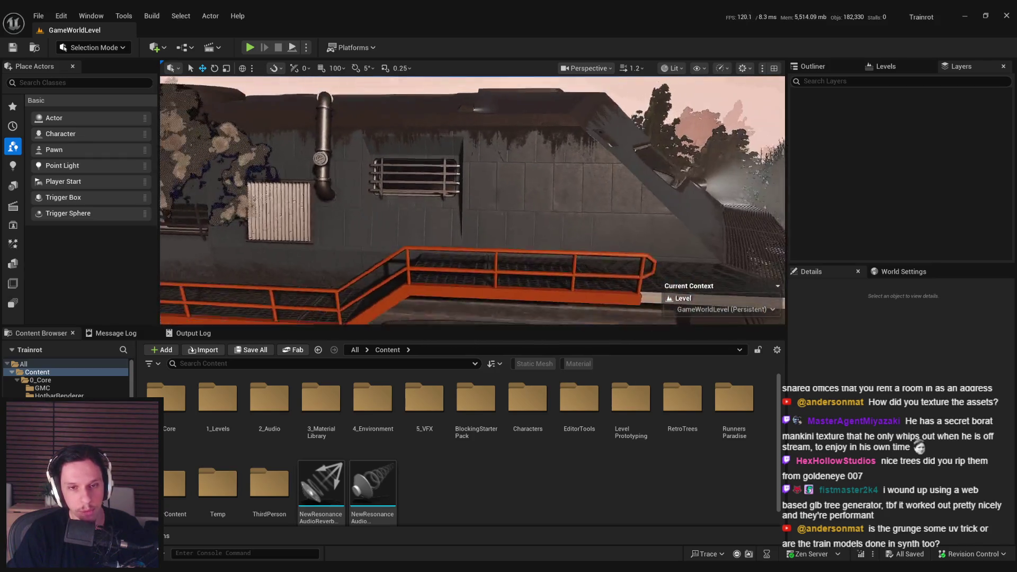
- Jump between camera bookmarks 1, 2 and 3, then switch to the Notion Notepad 2 page
key("1")
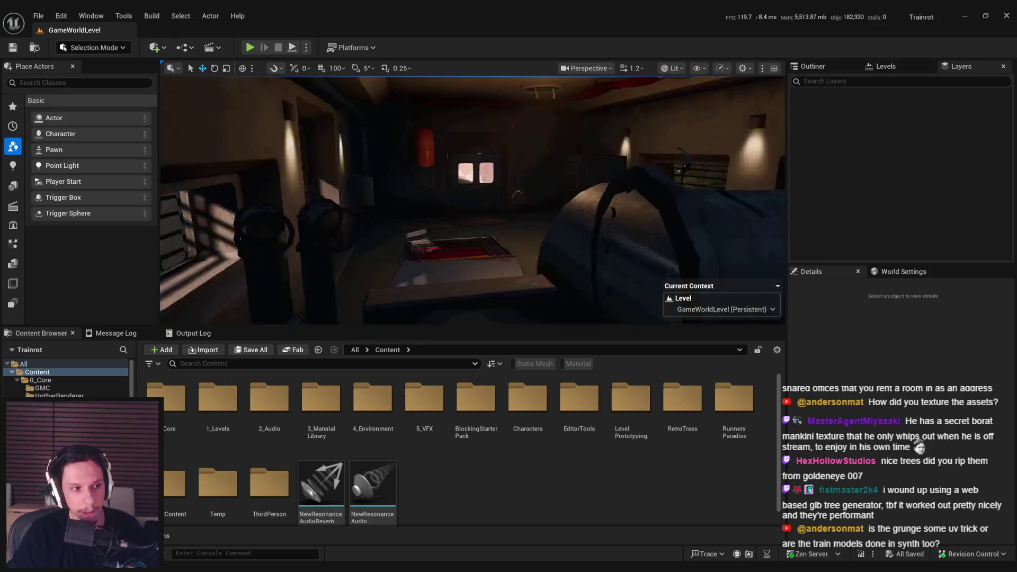
key("2")
key("s")
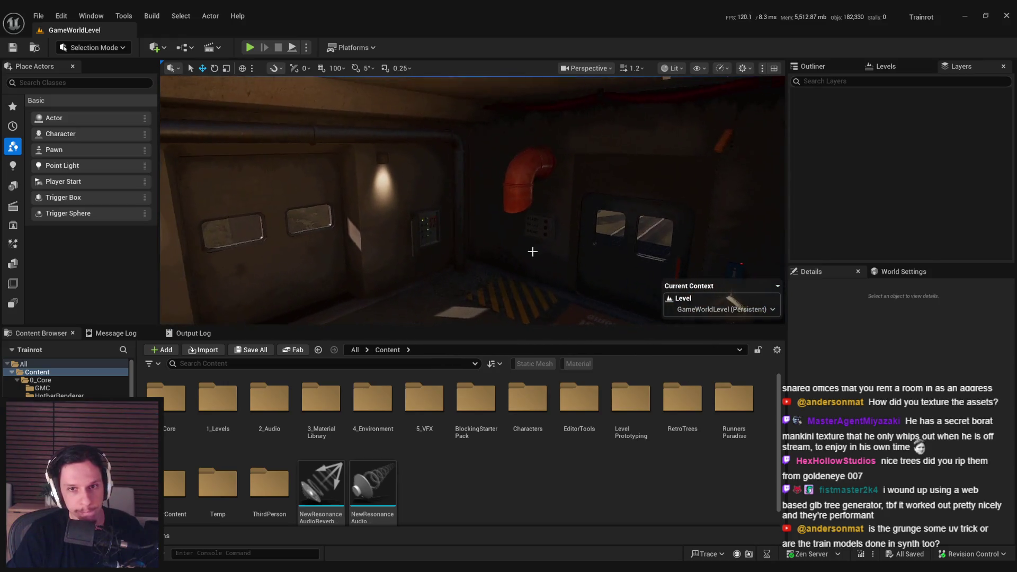
key("3")
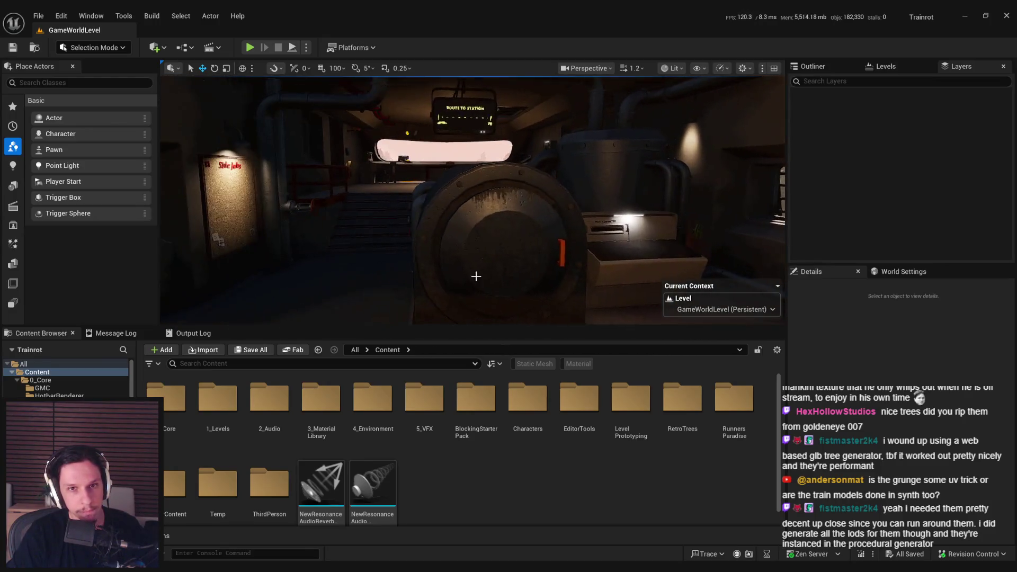
key("alt+Tab")
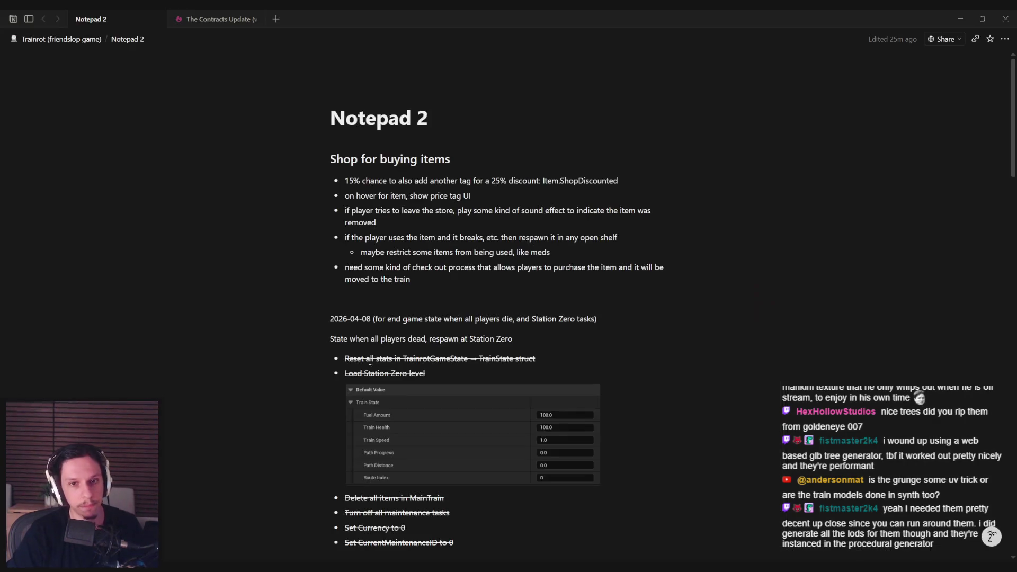
scroll(386, 325, "down", 3)
scroll(385, 327, "down", 3)
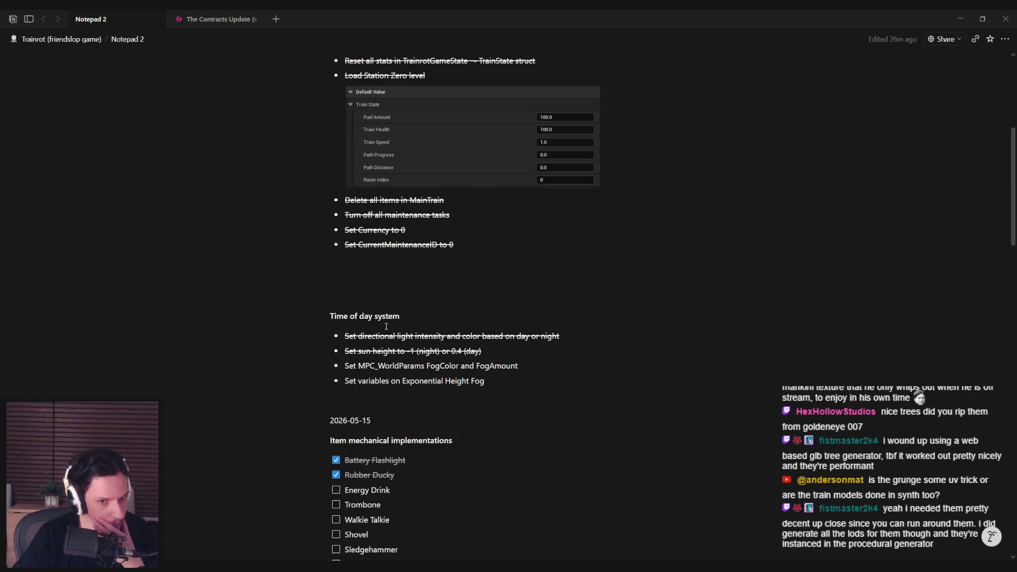
scroll(384, 327, "down", 10)
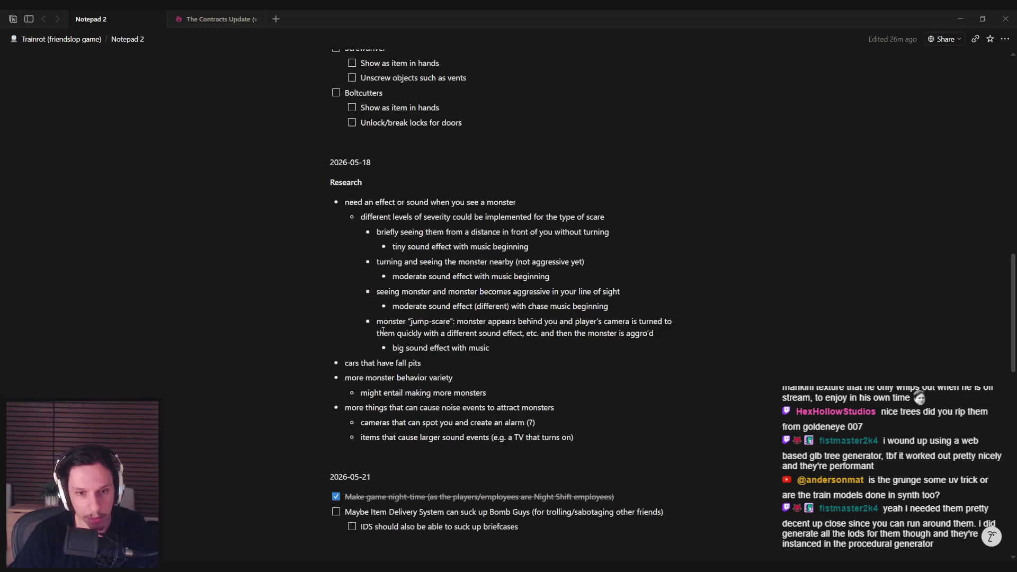
scroll(382, 331, "down", 7)
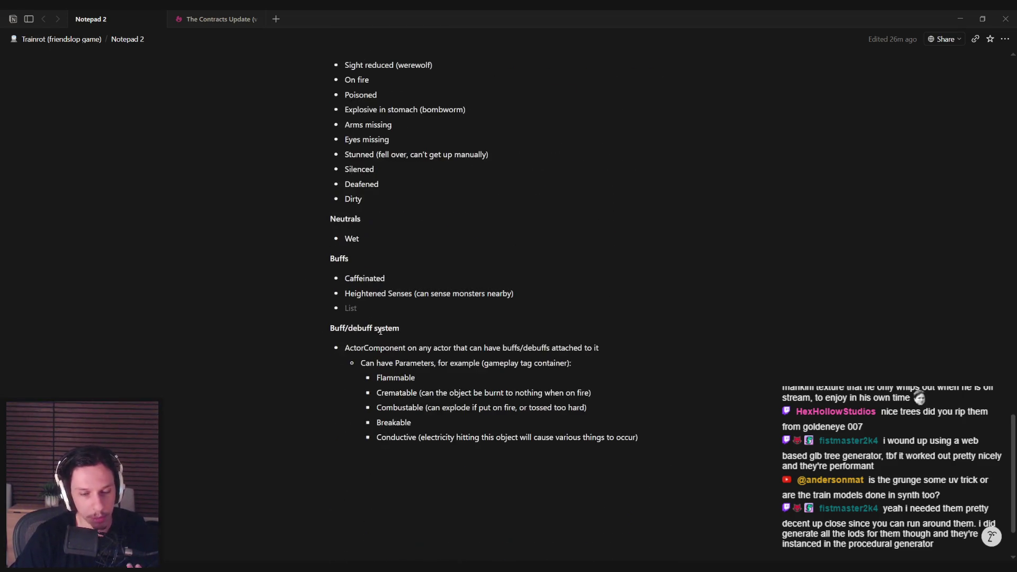
scroll(418, 396, "up", 3)
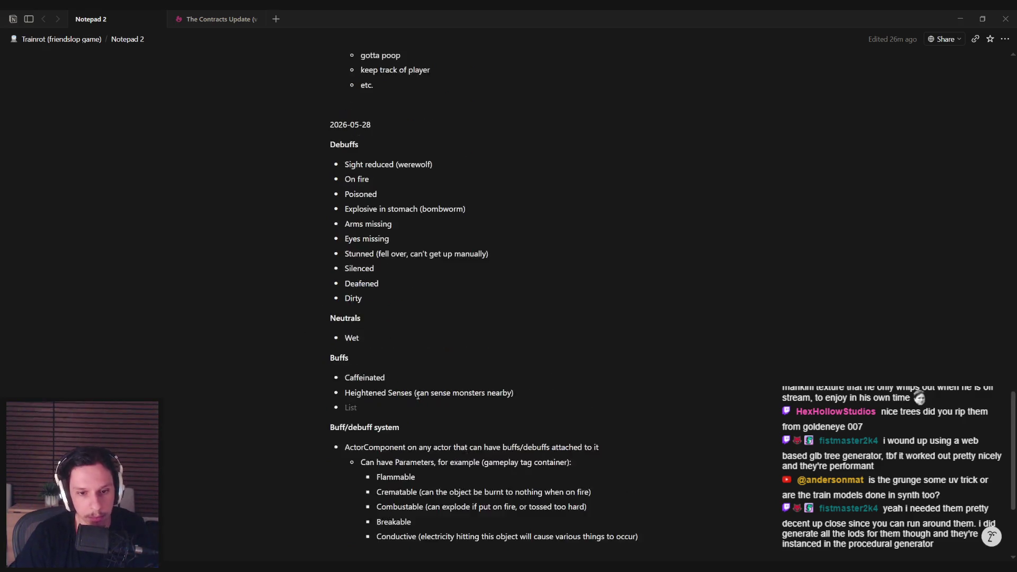
scroll(418, 396, "up", 5)
left_click(418, 397)
key("alt+Left")
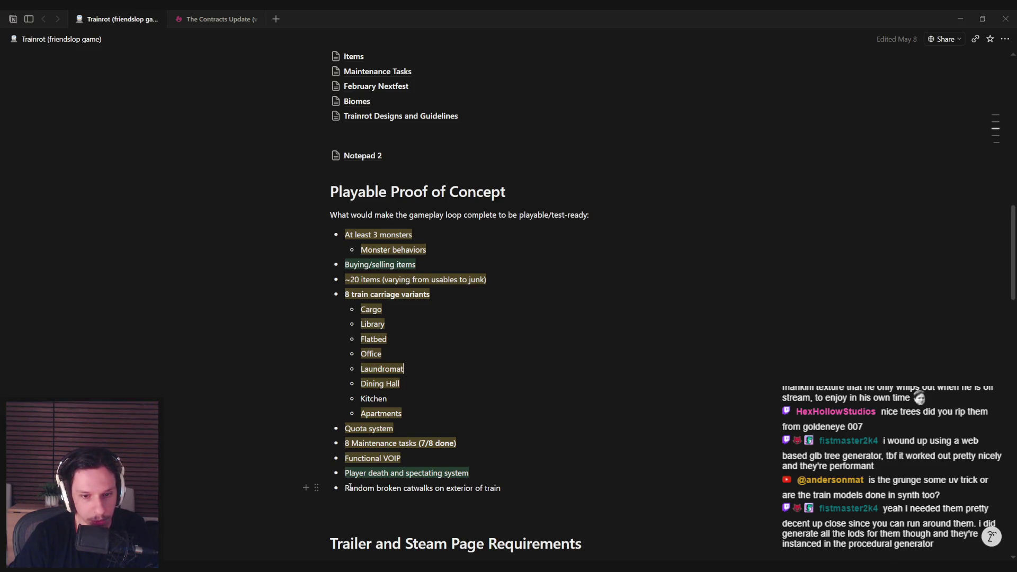
- Scroll the Playable Proof of Concept list, selecting the Random broken catwalks line
scroll(424, 413, "down", 3)
mouse_move(507, 339)
left_mouse_down()
mouse_move(366, 325)
mouse_move(347, 341)
mouse_move(517, 342)
left_mouse_up()
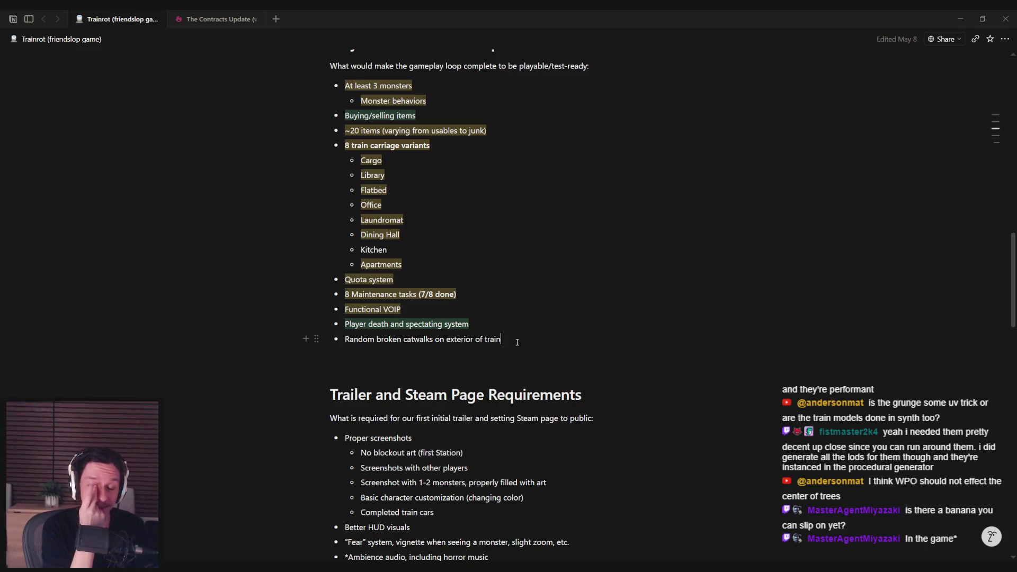
scroll(517, 343, "up", 8)
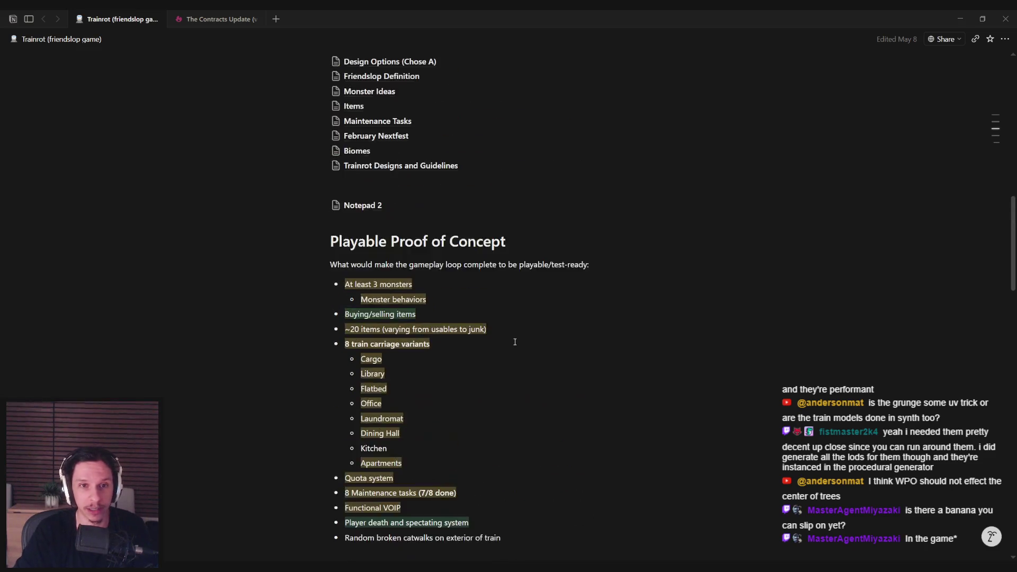
scroll(514, 341, "up", 1)
- Add a 'Banana' bullet after Crowbar on the Items subpage, then switch back to Unreal
left_click(354, 354)
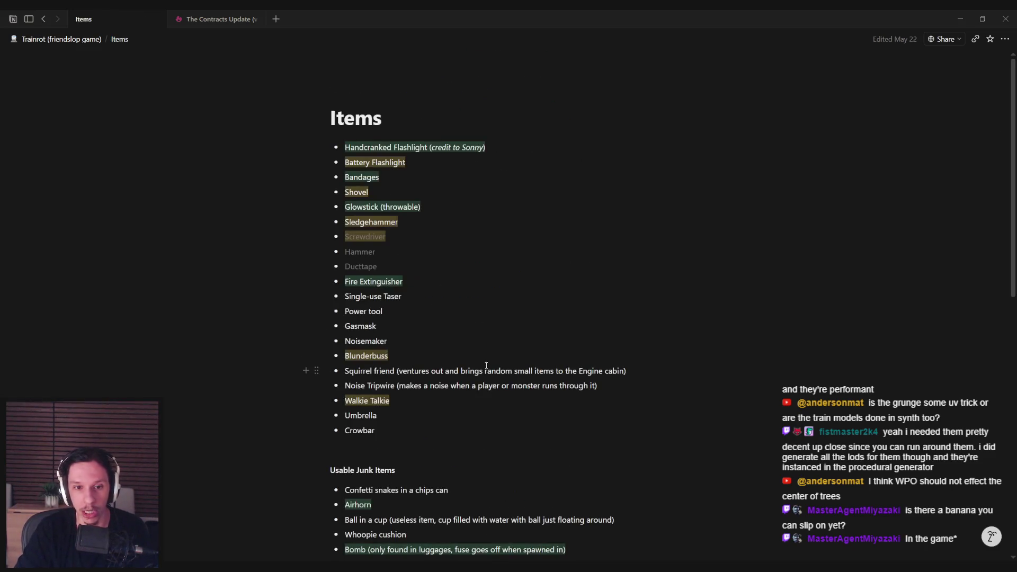
scroll(410, 379, "down", 1)
left_click(409, 381)
key("Return")
type("Banana")
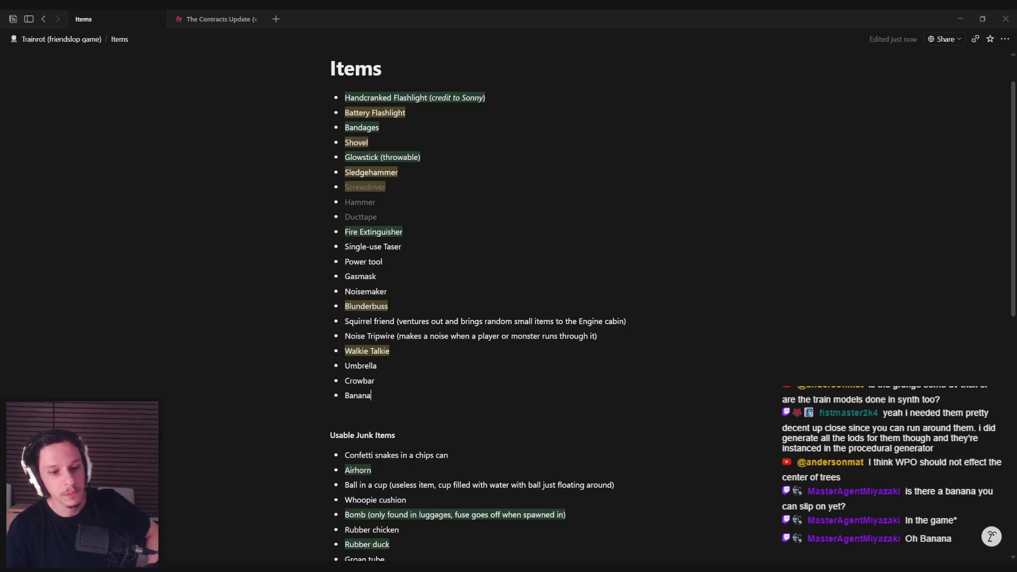
key("alt+Tab")
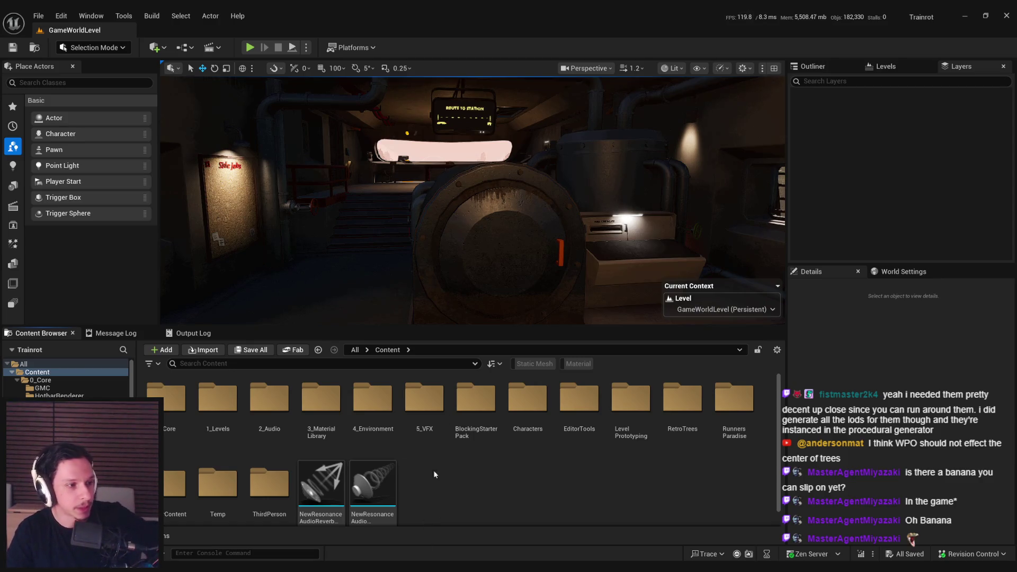
- Fly the camera out to the forest, then maximize the Donkey Kong 64 video in the browser
left_click_drag(463, 239, 469, 250)
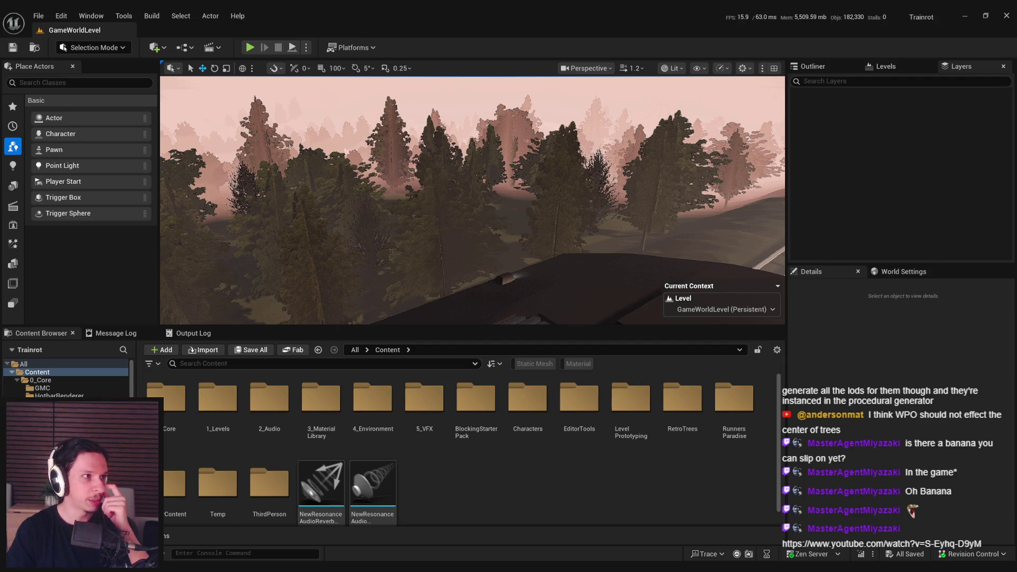
key("alt+Tab")
double_click(499, 148)
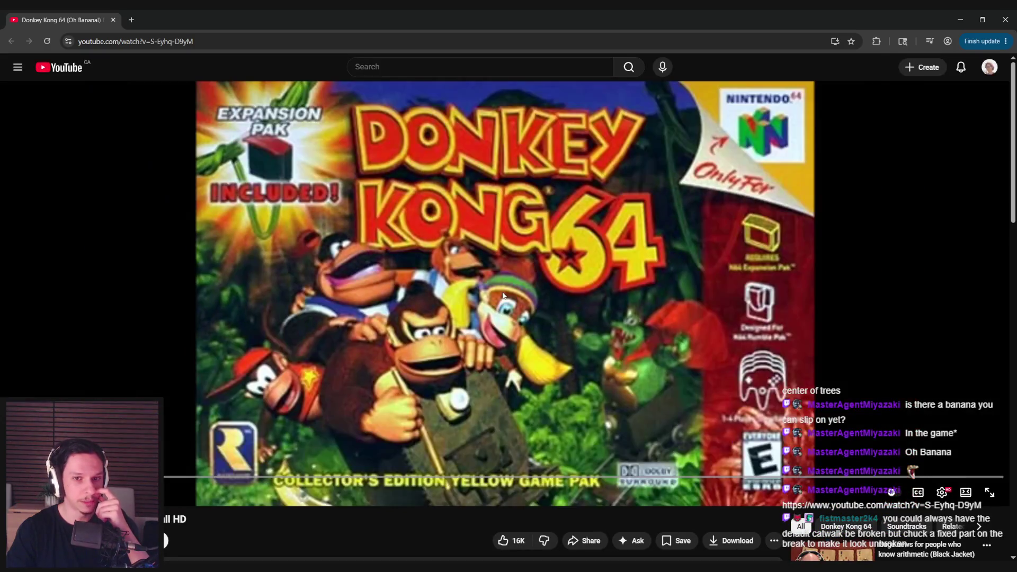
- Start the Donkey Kong 64 video, then return to Unreal and turn the camera toward the roof fans
left_click(504, 296)
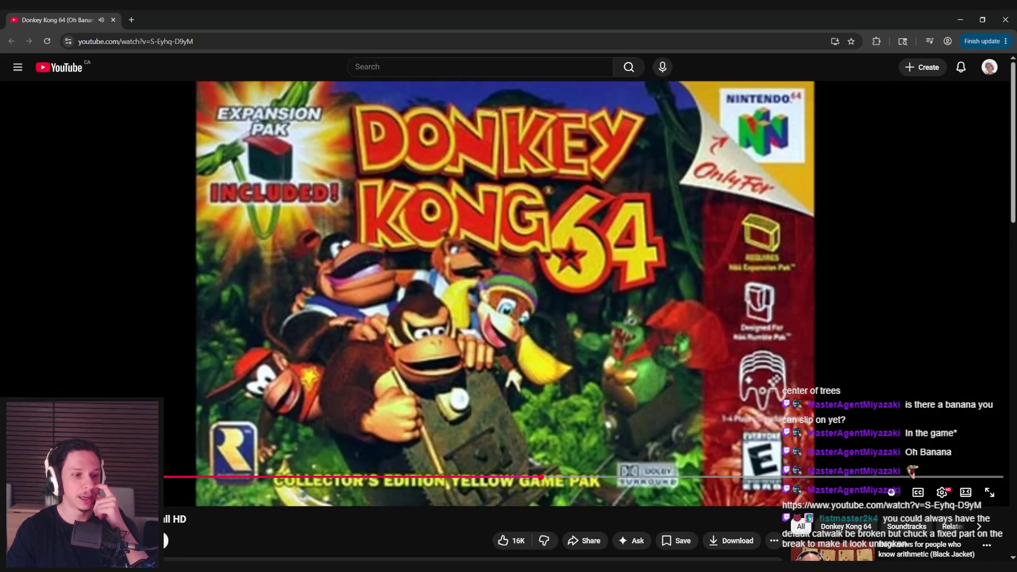
key("alt+Tab")
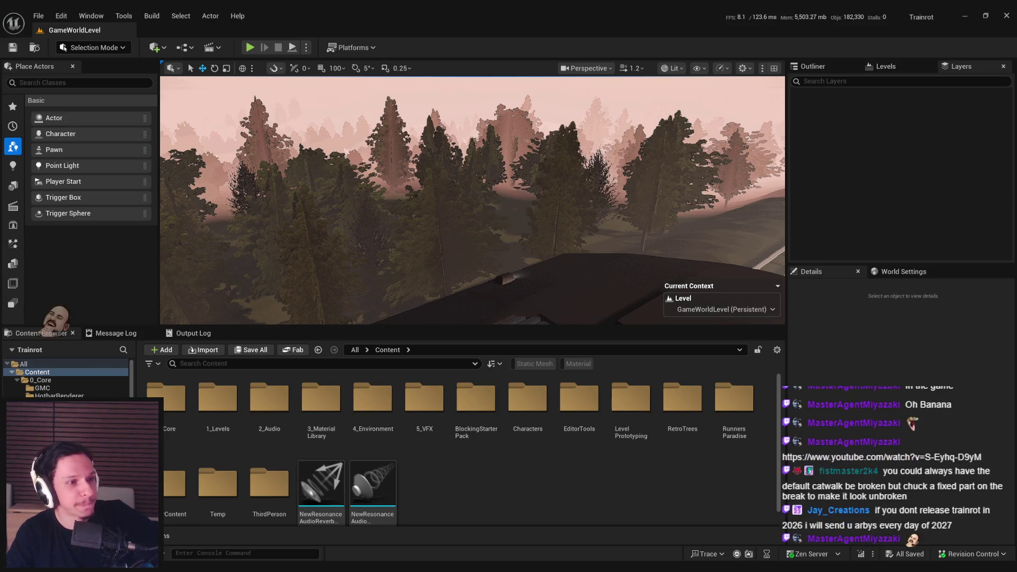
left_click_drag(408, 205, 410, 202)
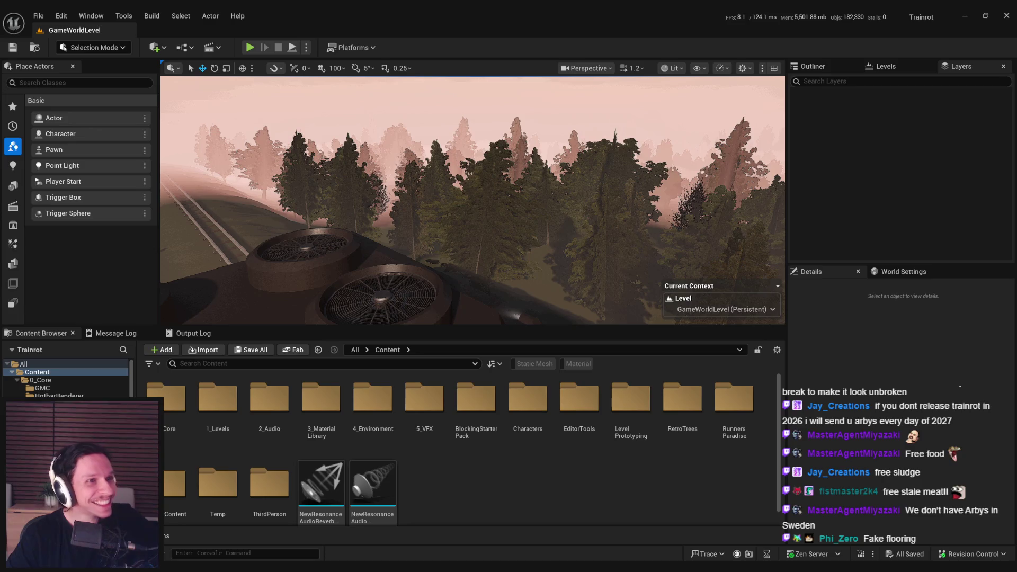
- Turn the camera to look down the railway tracks over the four roof fans
left_click_drag(385, 212, 407, 207)
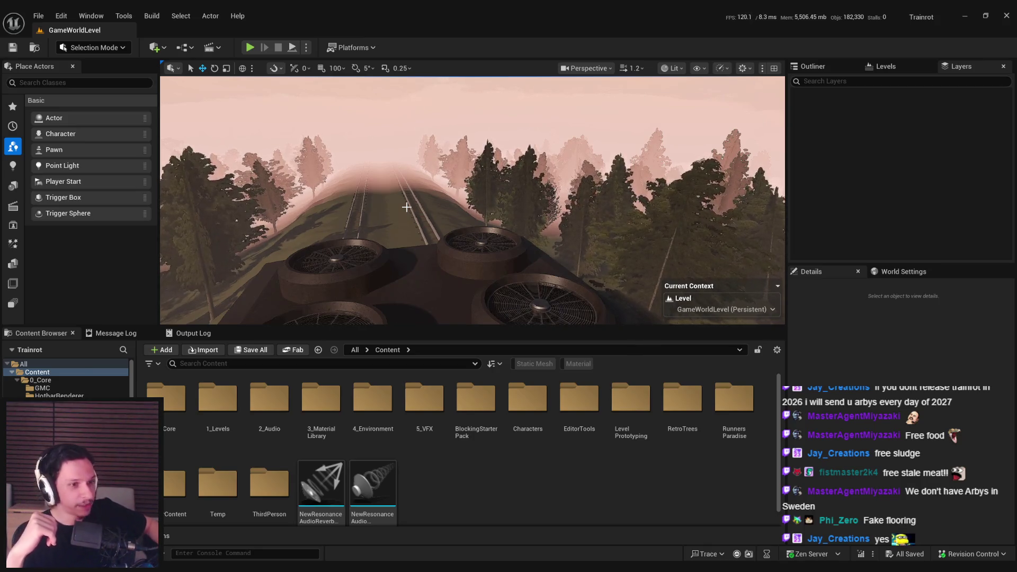
- Fly from the roof fans through the pipe corridor and doors to the Route to Station stairs
mouse_move(407, 207)
left_mouse_down()
mouse_move(397, 223)
mouse_move(366, 209)
left_mouse_up()
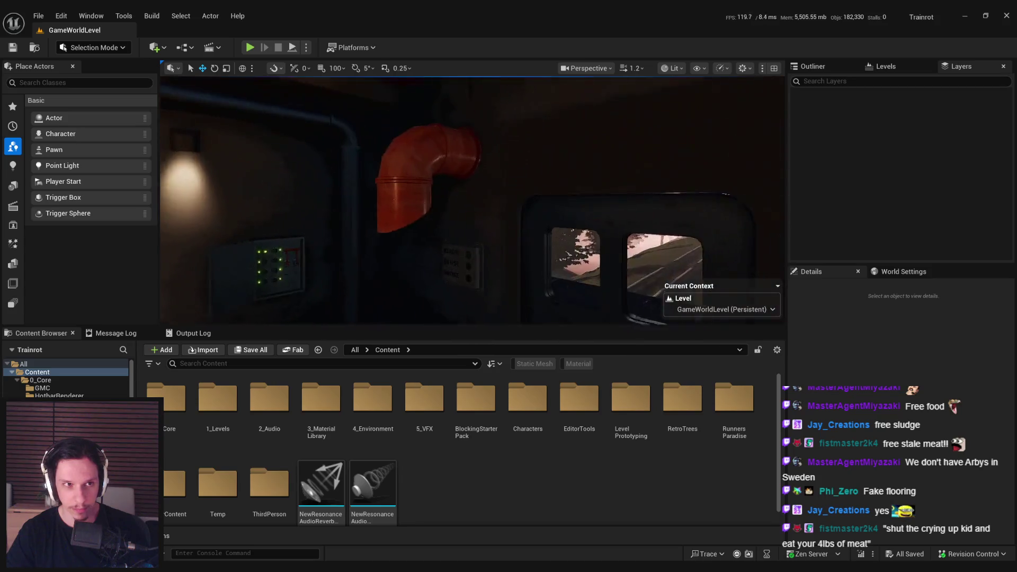
key("w")
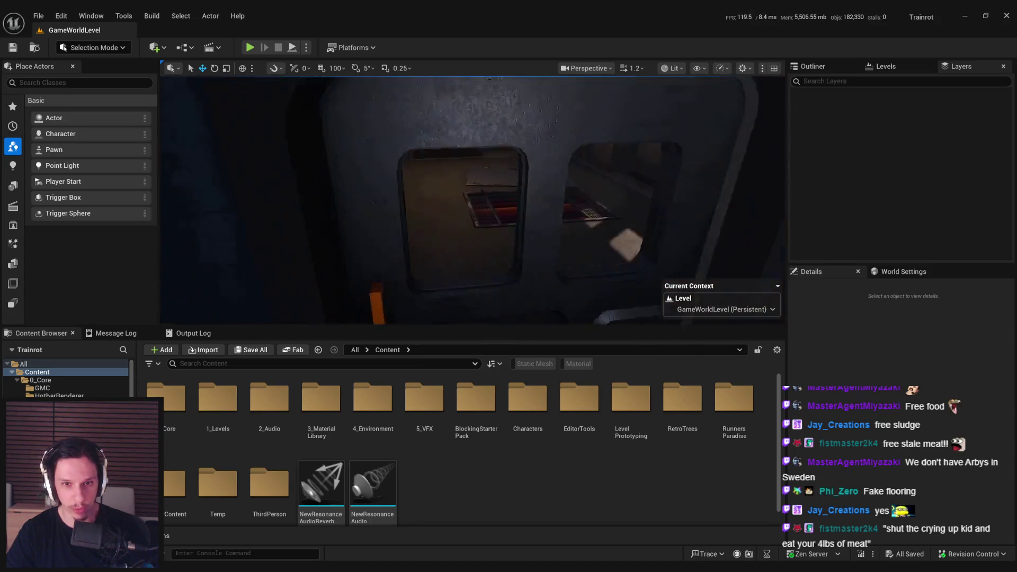
key("w")
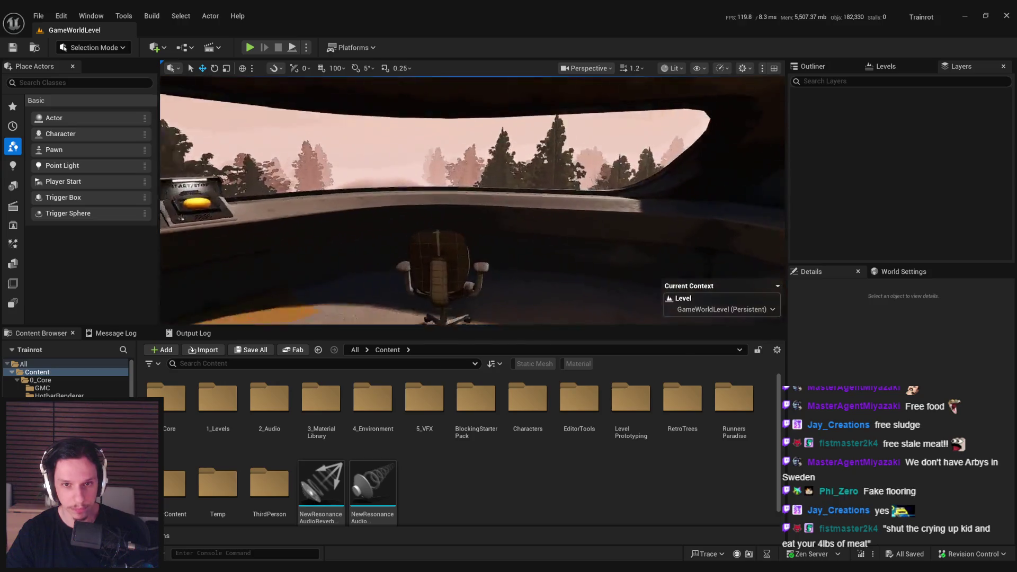
key("w")
key("w")
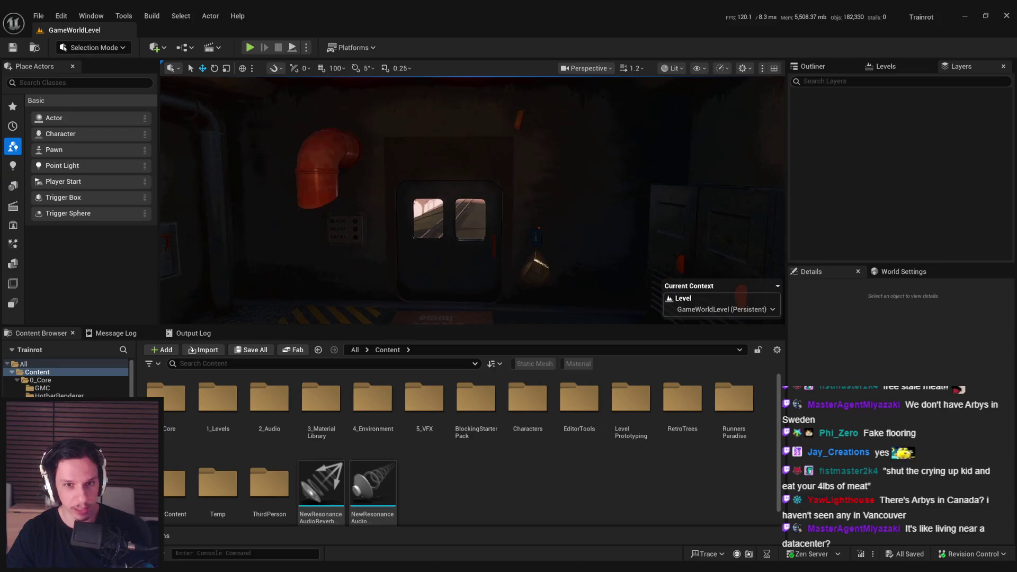
key("s")
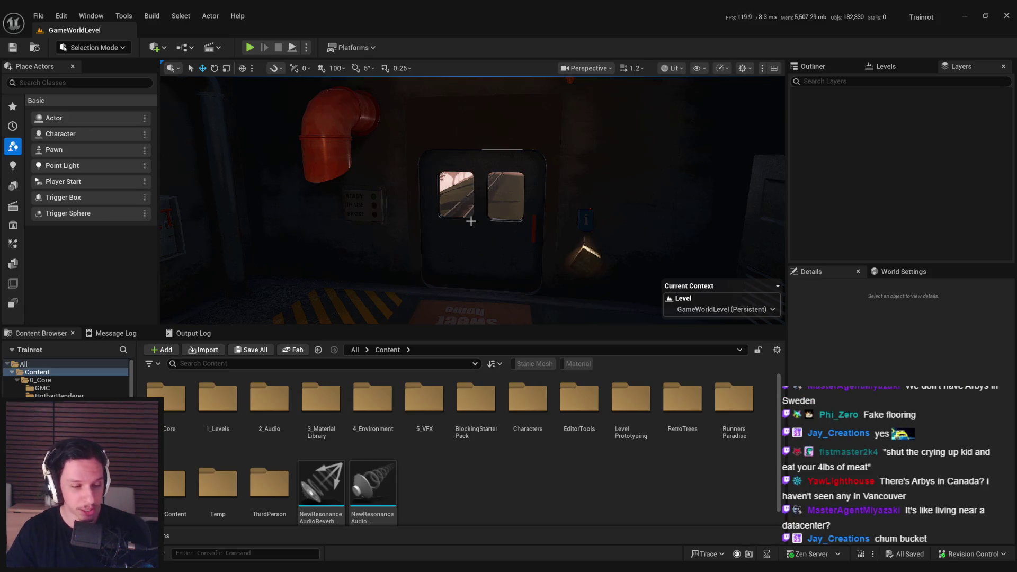
key("w")
key("w")
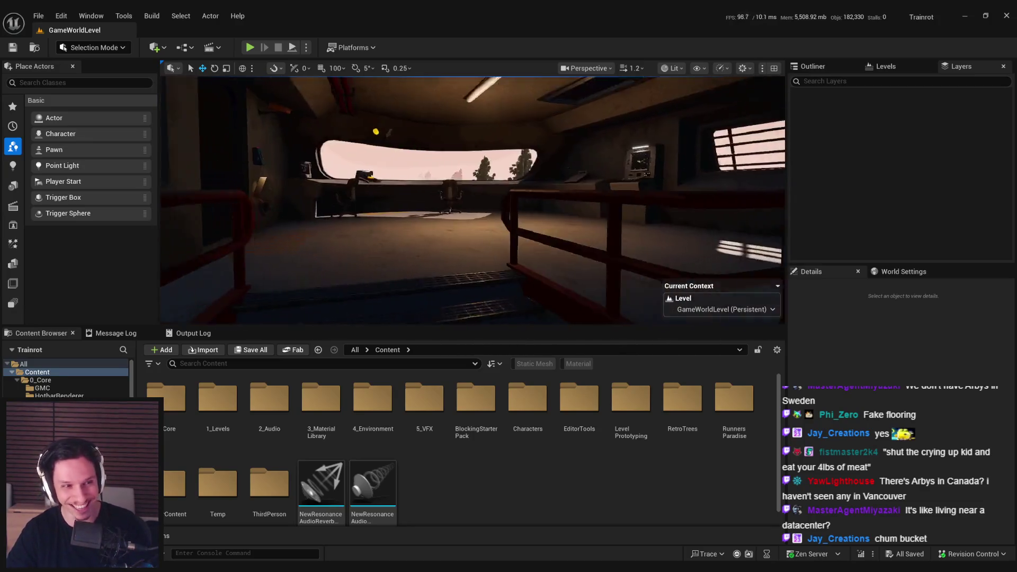
key("s")
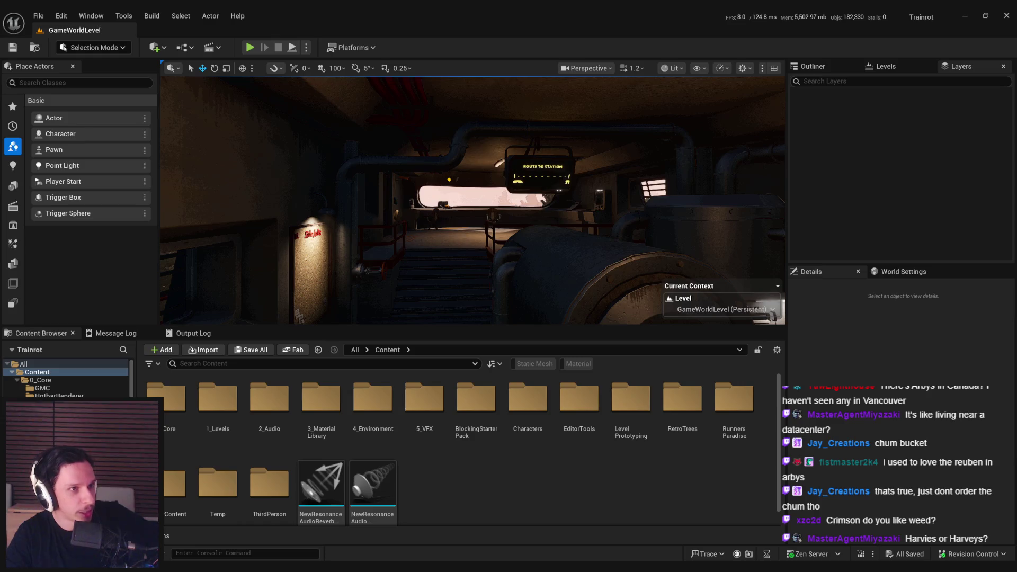
- Fly the camera out of the train car to face its exterior door marked 0 beside the red pipe
mouse_move(411, 211)
left_mouse_down()
mouse_move(408, 196)
mouse_move(411, 210)
left_mouse_up()
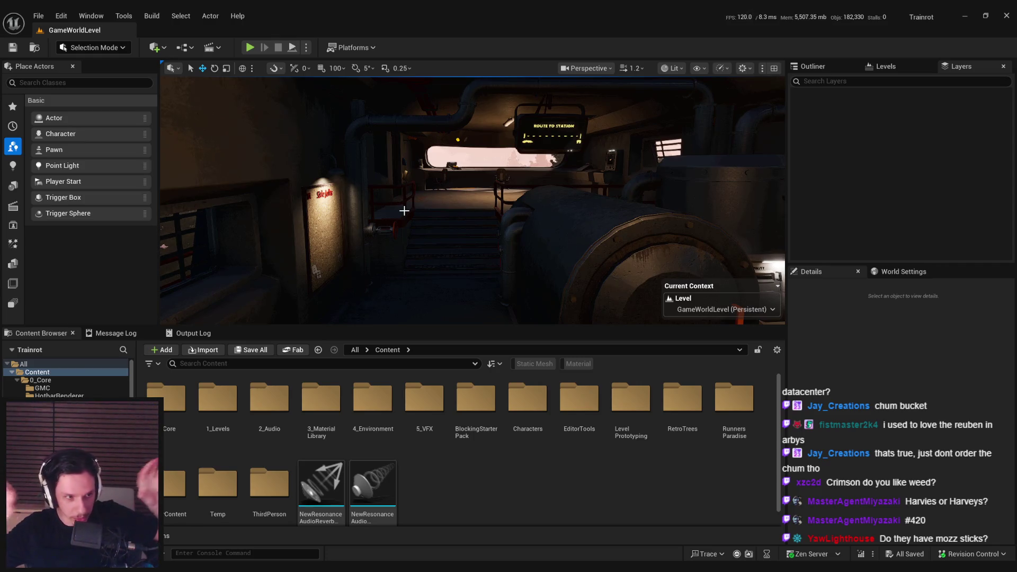
mouse_move(404, 211)
left_mouse_down()
mouse_move(392, 170)
mouse_move(424, 202)
left_mouse_up()
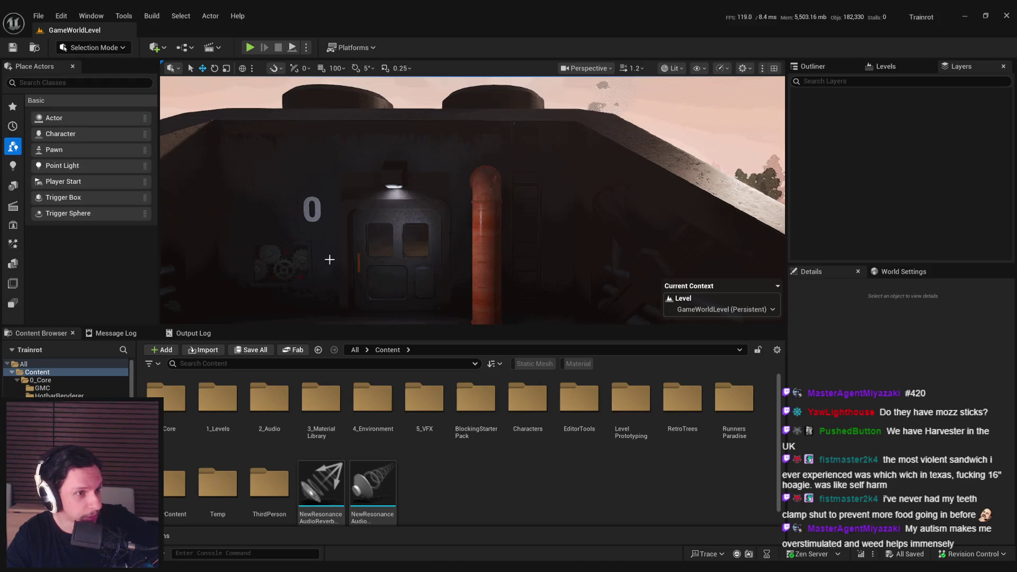
- Look over the train exterior, from the door and pipe up to the rooftop vents and generator
left_click_drag(318, 259, 315, 249)
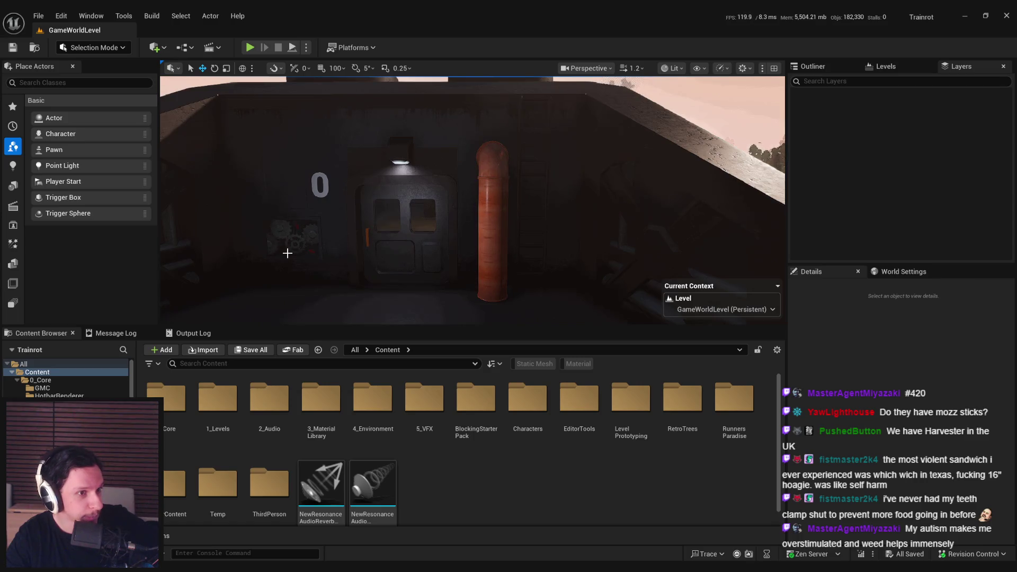
mouse_move(287, 254)
left_mouse_down()
mouse_move(286, 237)
mouse_move(296, 254)
left_mouse_up()
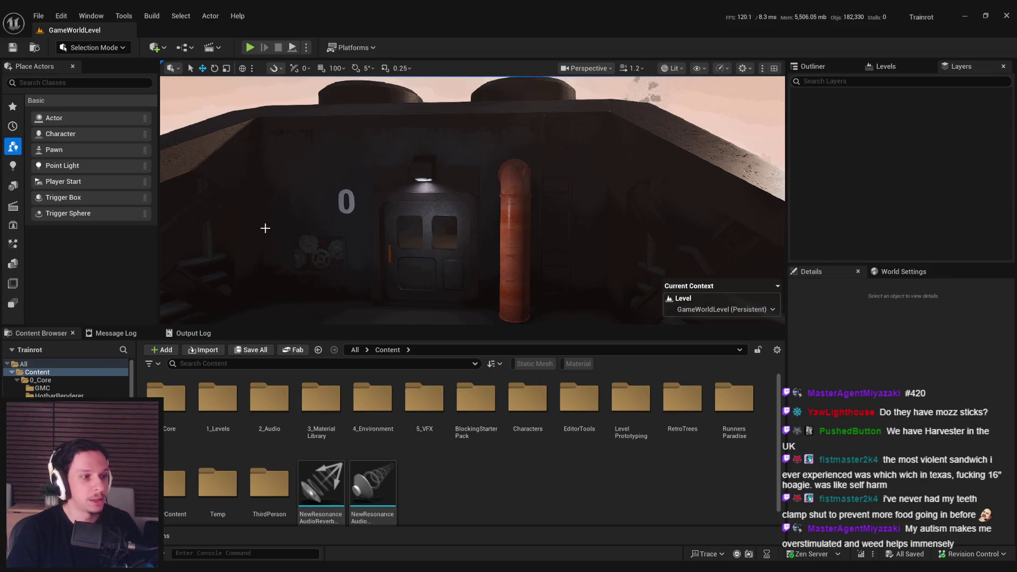
scroll(461, 193, "up", 5)
mouse_move(414, 191)
left_mouse_down()
mouse_move(402, 186)
mouse_move(423, 188)
mouse_move(410, 191)
left_mouse_up()
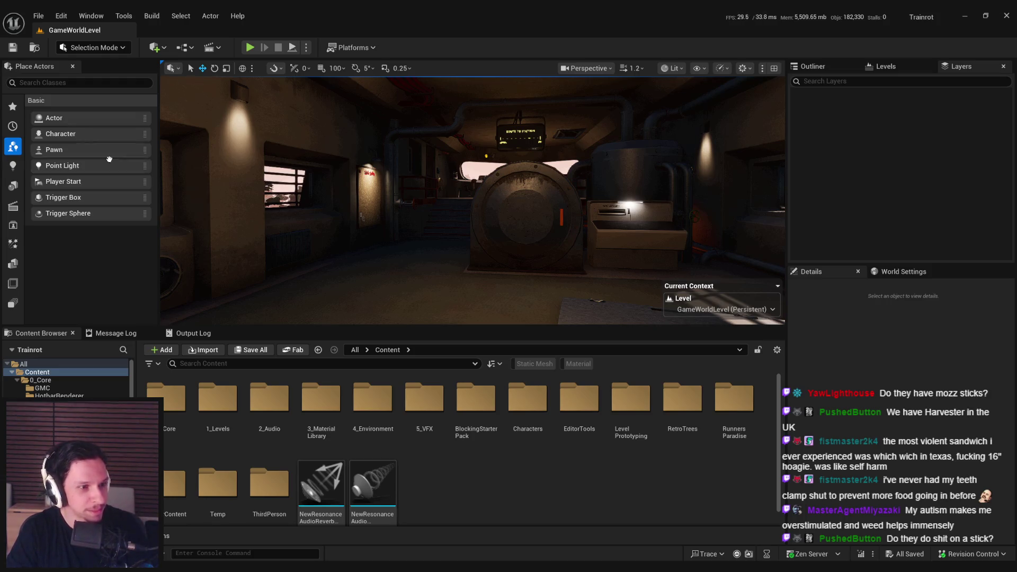
- Fly into the terminal side room and the red-pipe corridor, then switch to Notion's Items page
key("Page_Up")
key("w")
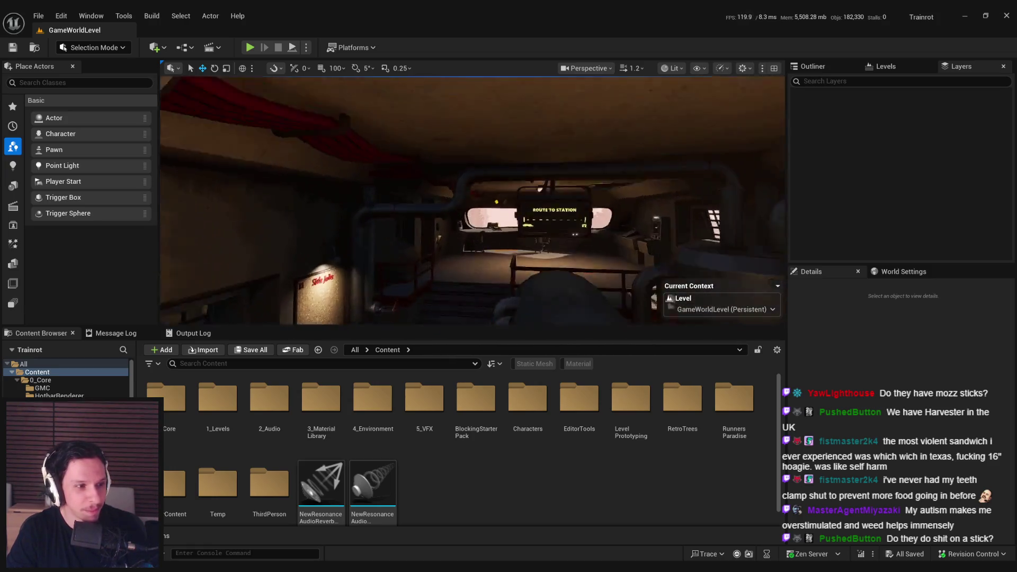
key("w")
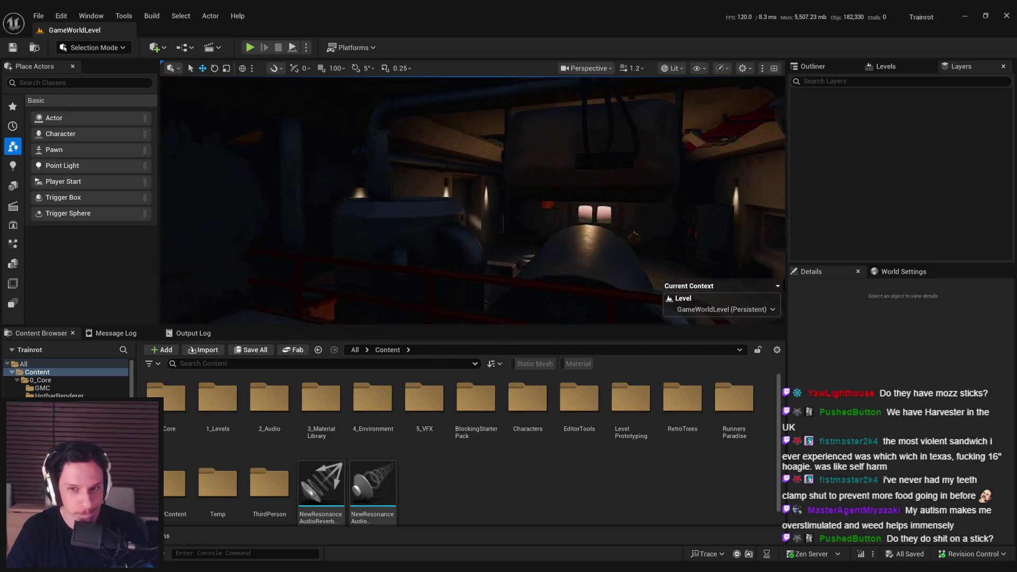
key("alt+Tab")
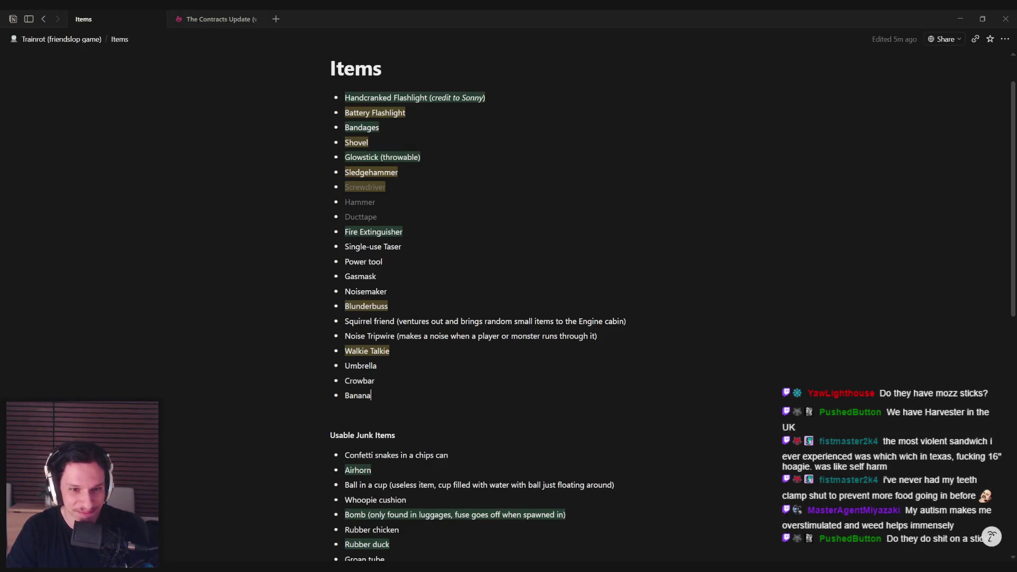
- Go back from Items to the Trainrot project page in Notion, then switch to the Trello board
key("alt+Left")
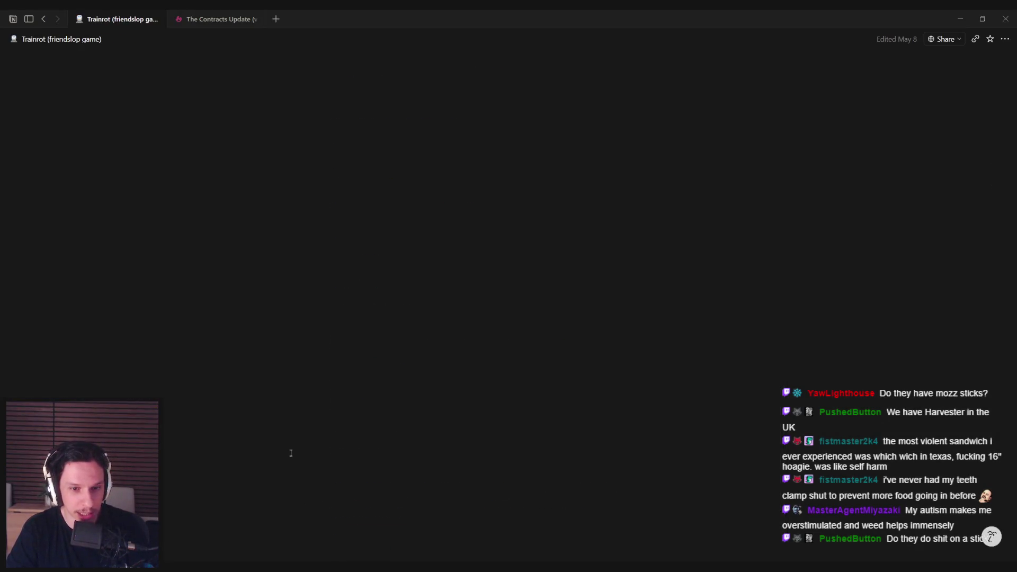
scroll(405, 406, "down", 4)
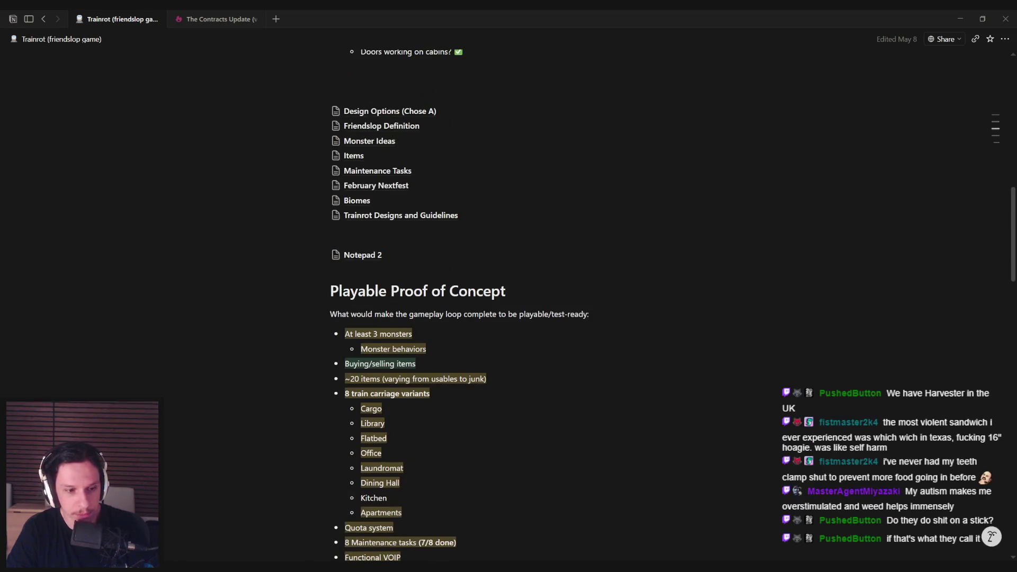
key("alt+Tab")
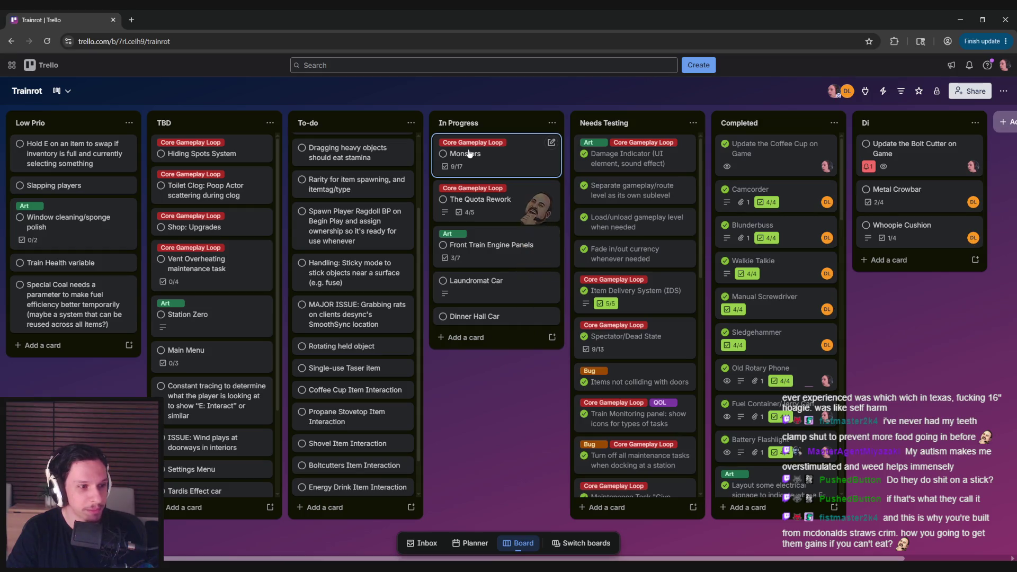
- Open the Monsters card and look over its Perception, Checklist and Aggro/Deaggro checklists
left_click(495, 160)
scroll(444, 253, "down", 5)
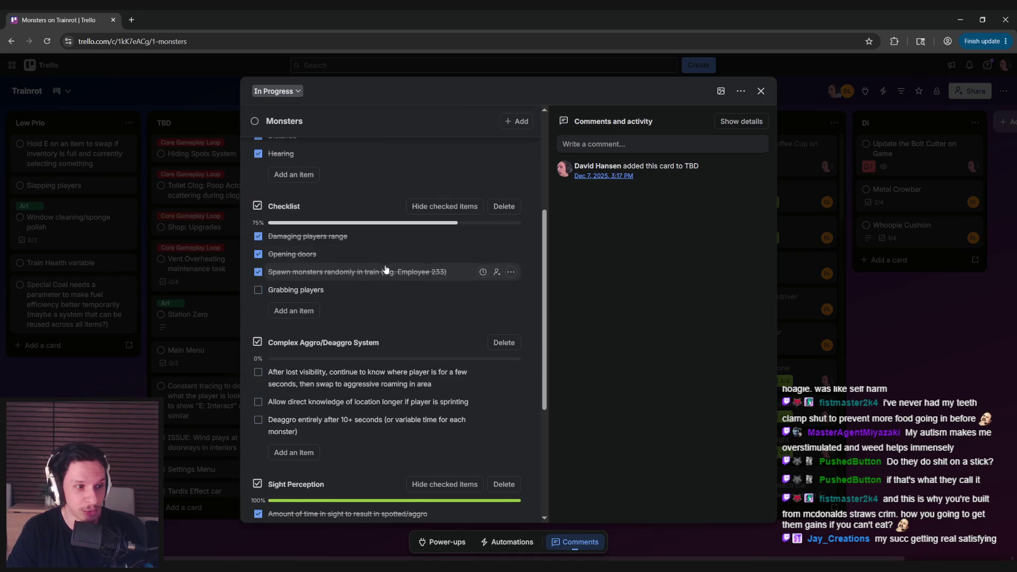
scroll(339, 249, "up", 3)
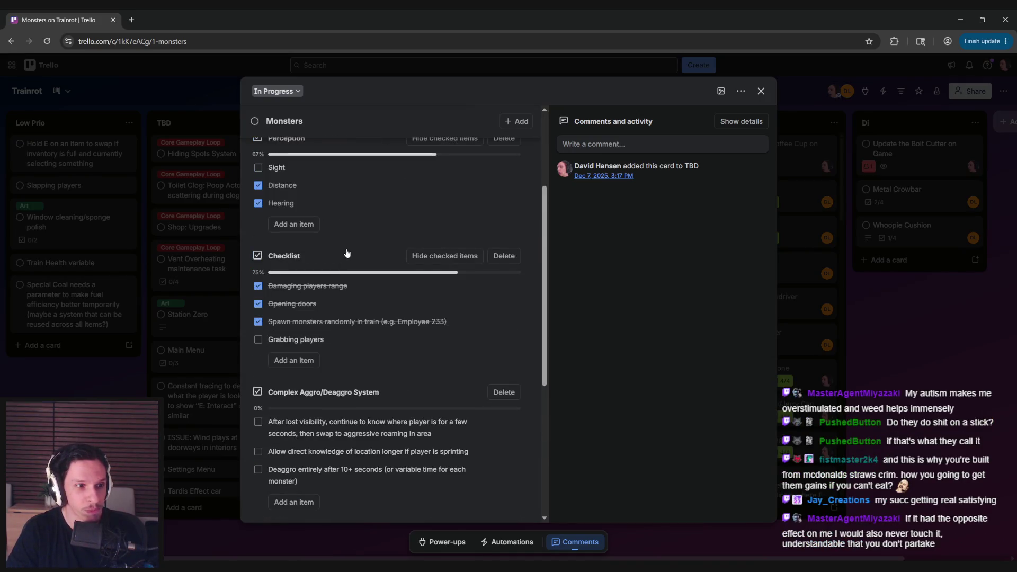
scroll(366, 244, "up", 3)
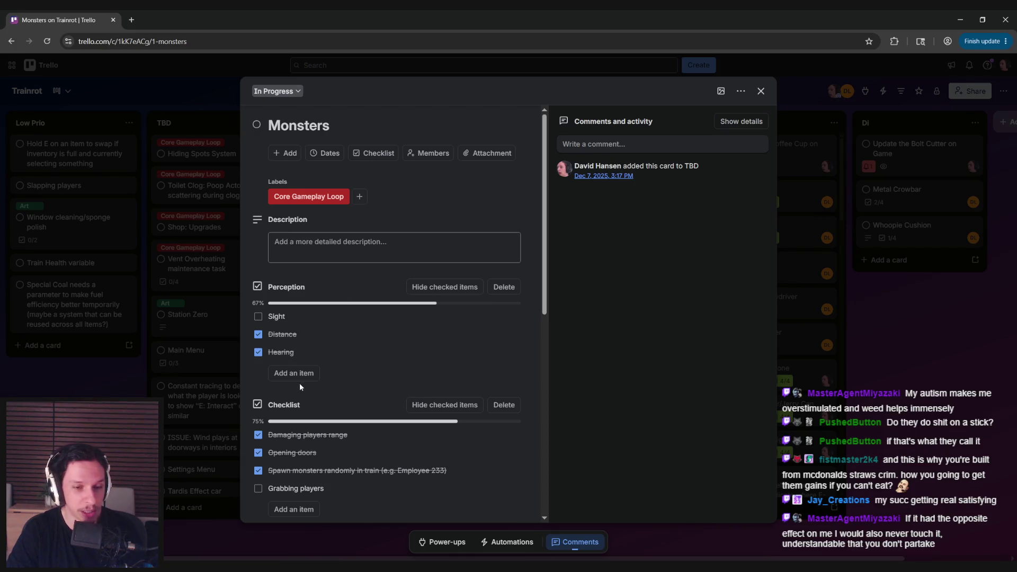
scroll(258, 376, "down", 3)
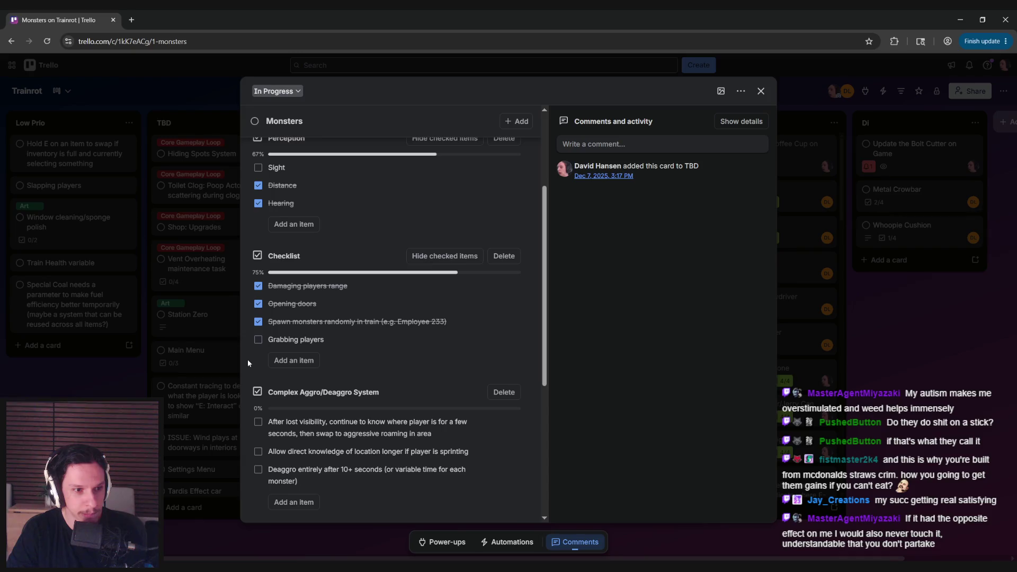
scroll(247, 359, "down", 5)
scroll(245, 358, "up", 3)
scroll(245, 359, "up", 3)
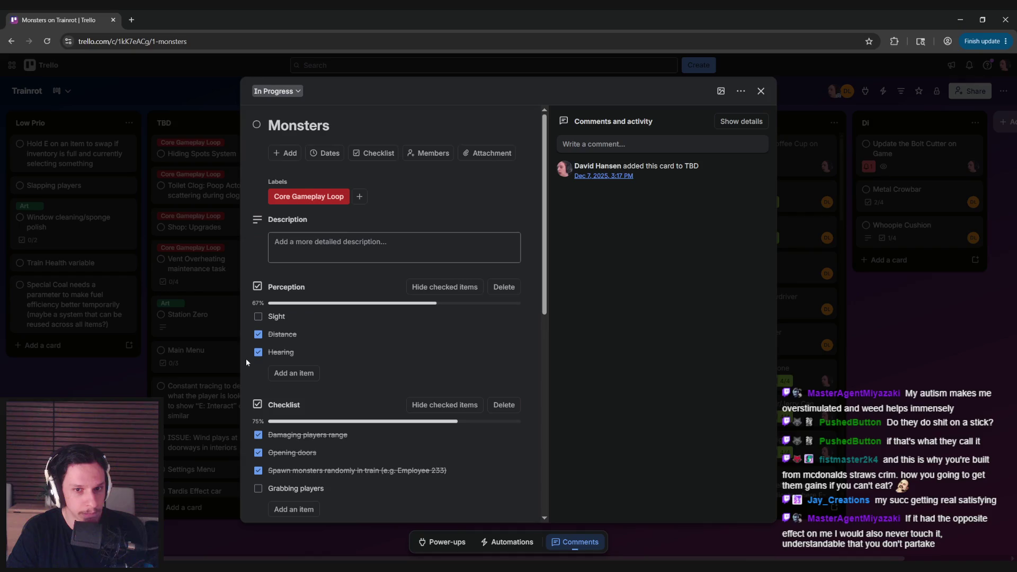
scroll(246, 358, "down", 3)
scroll(246, 358, "down", 2)
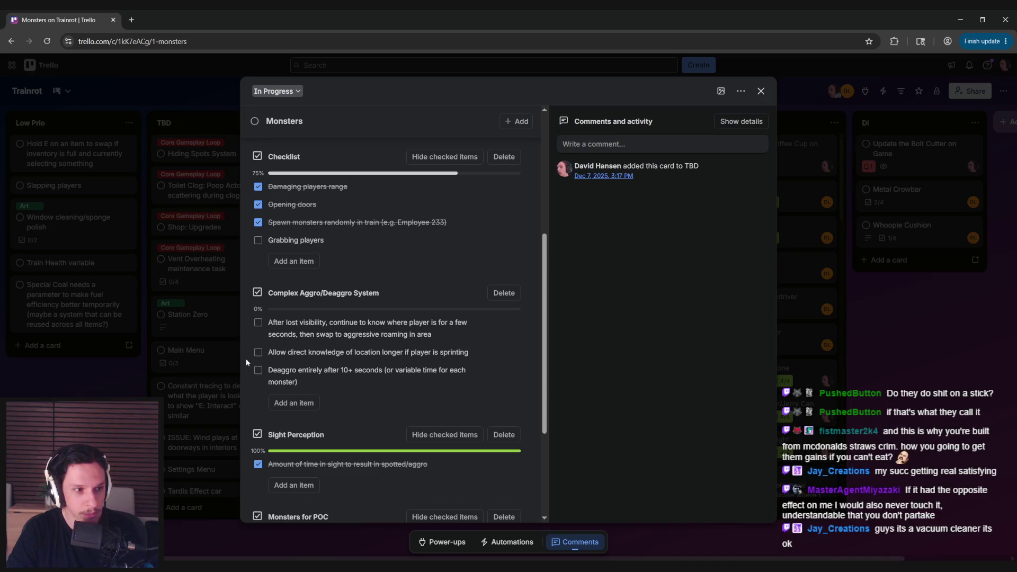
- Tick Sight in the Perception checklist, bringing it to 100% complete
scroll(246, 358, "down", 2)
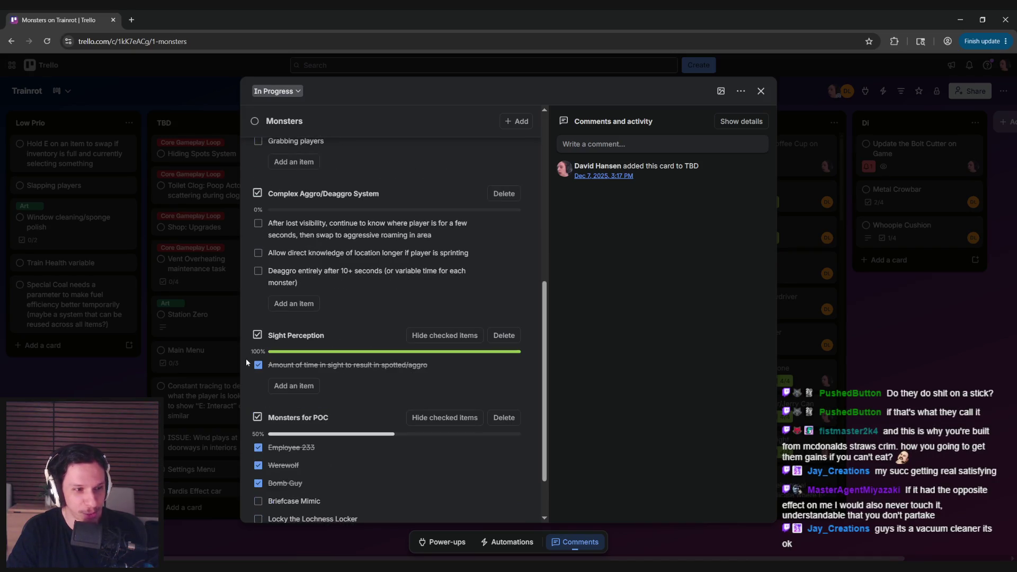
scroll(246, 358, "up", 3)
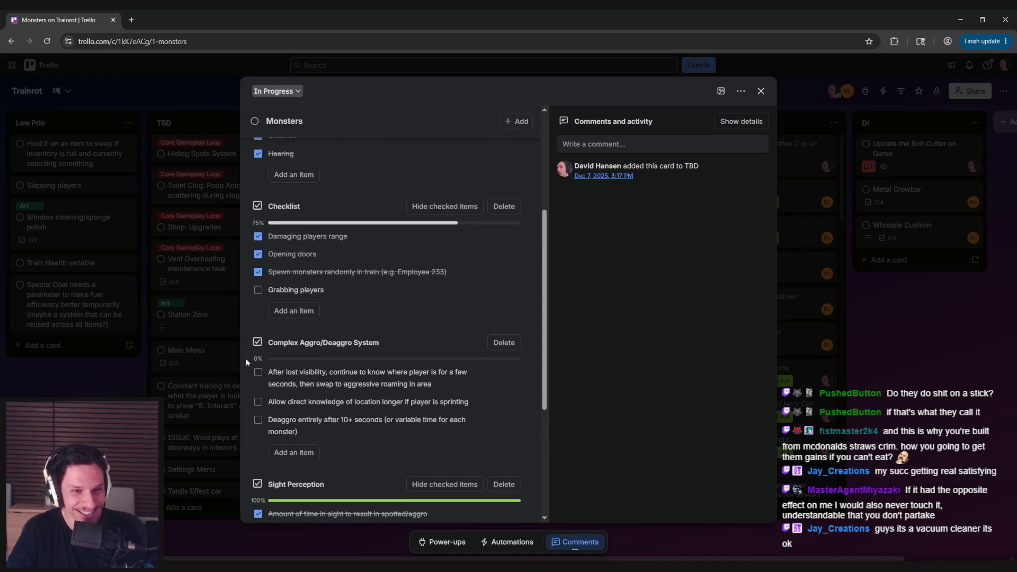
scroll(245, 358, "up", 4)
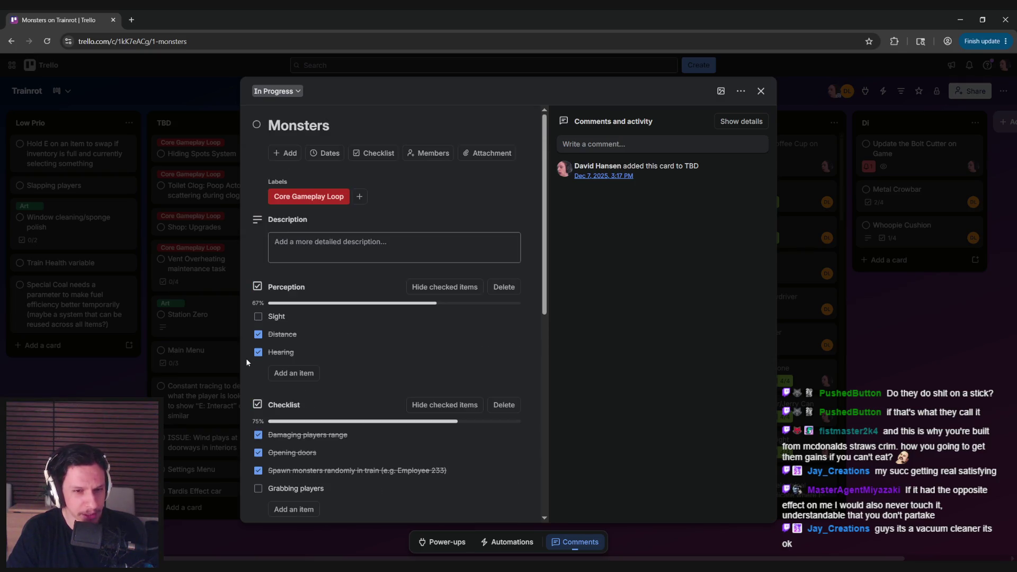
scroll(246, 359, "down", 5)
scroll(246, 358, "up", 2)
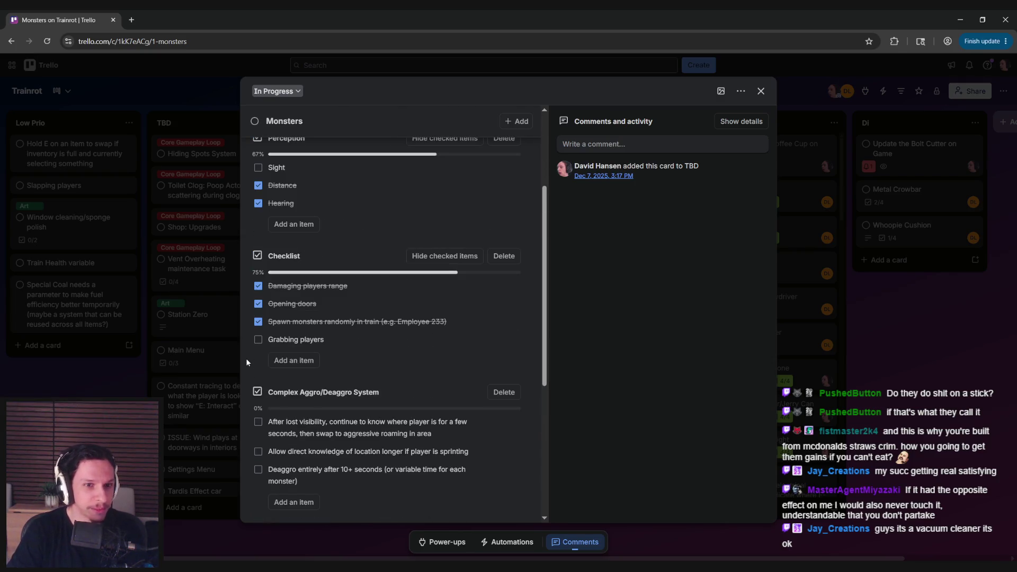
scroll(246, 359, "up", 2)
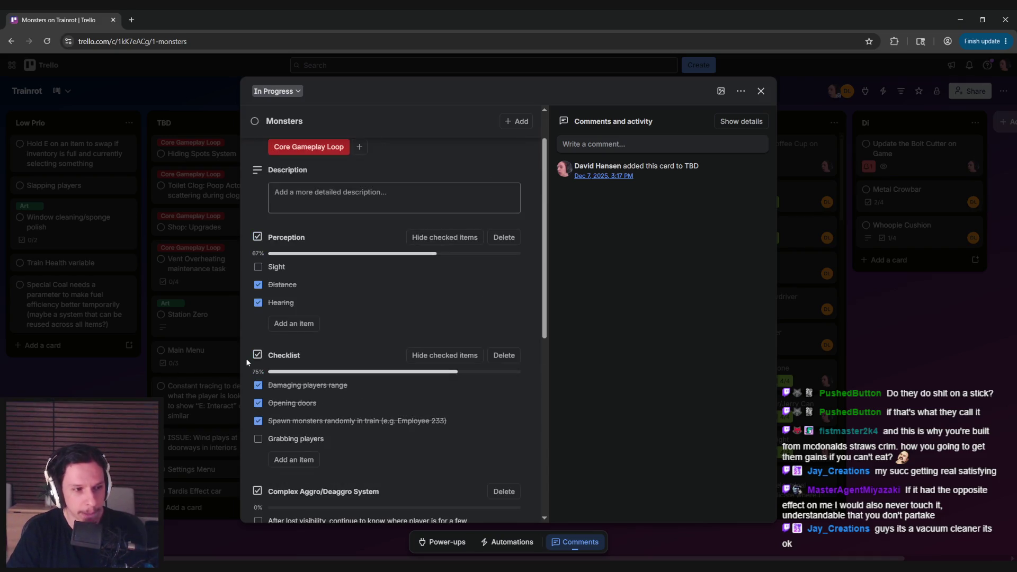
left_click(258, 268)
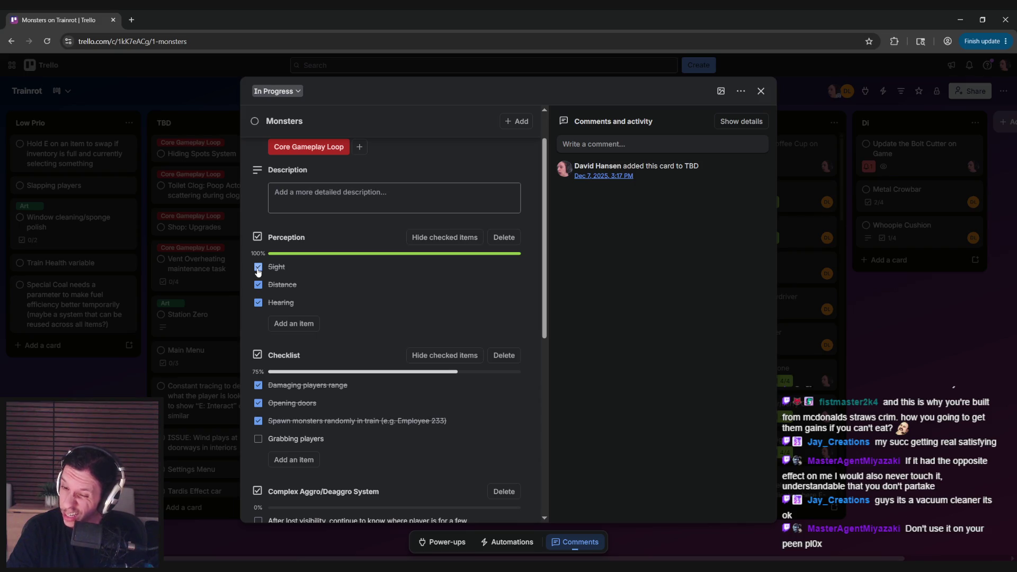
left_click(258, 268)
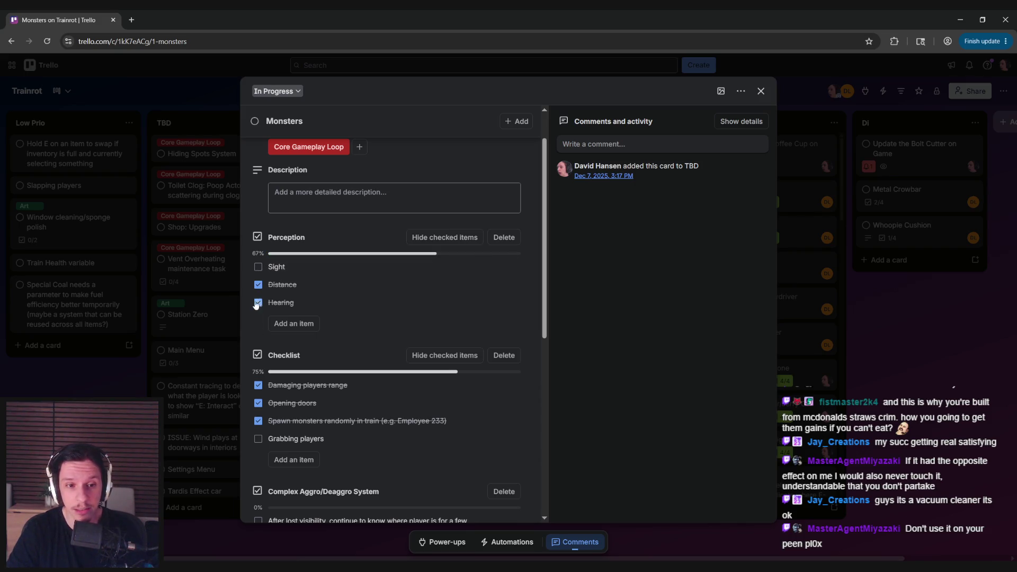
scroll(251, 323, "down", 2)
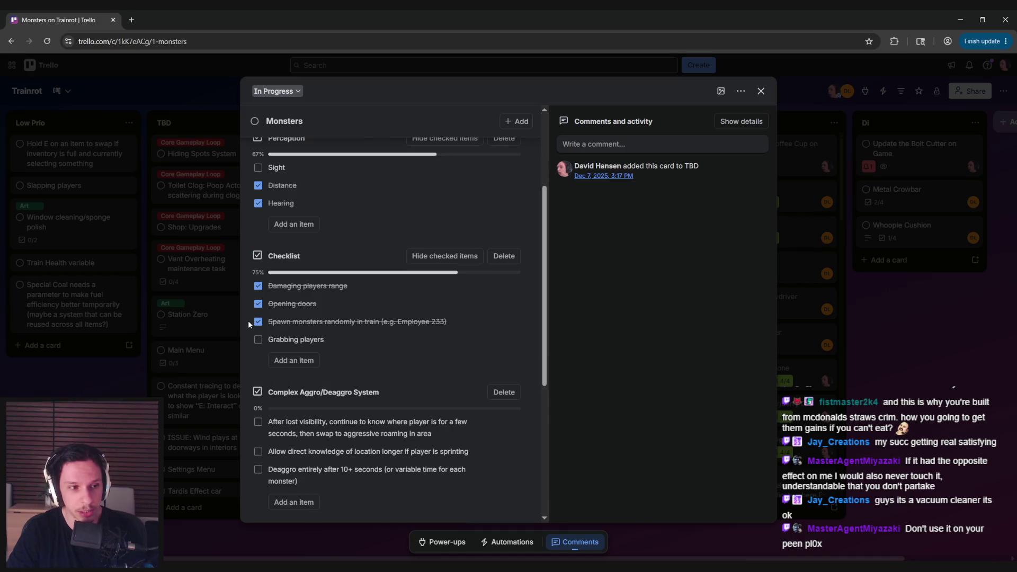
scroll(249, 324, "down", 1)
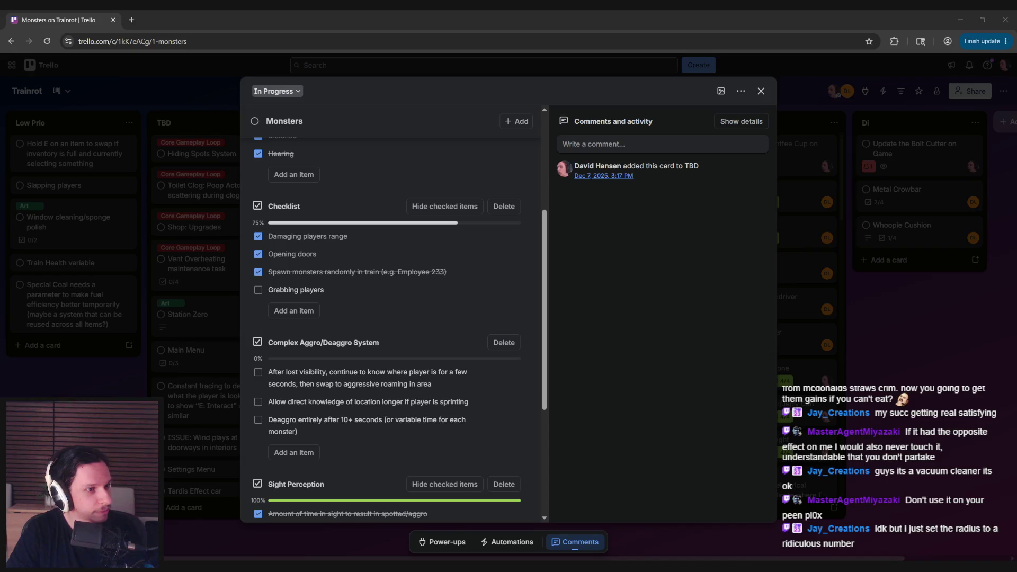
left_click(433, 10)
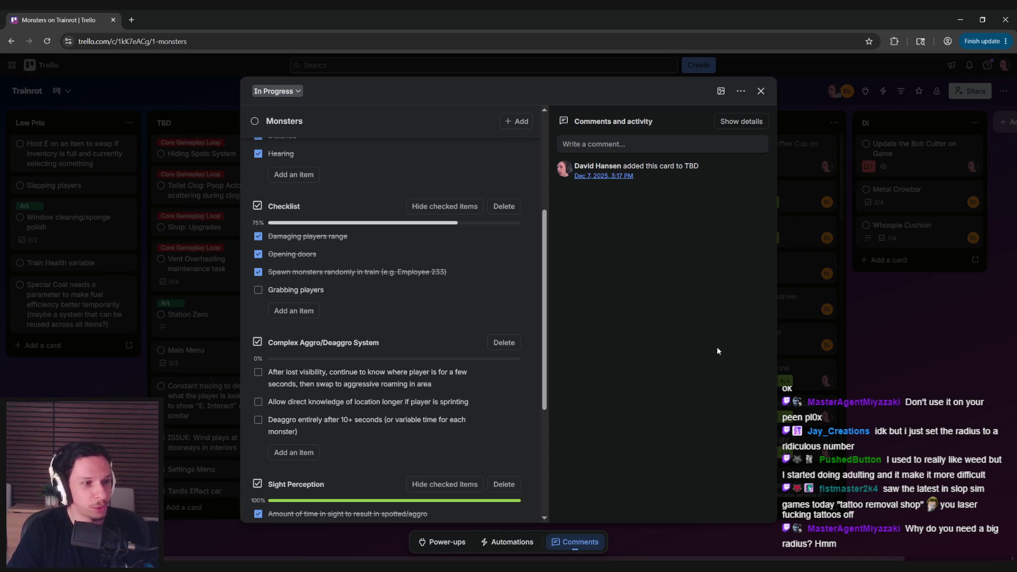
left_click(900, 569)
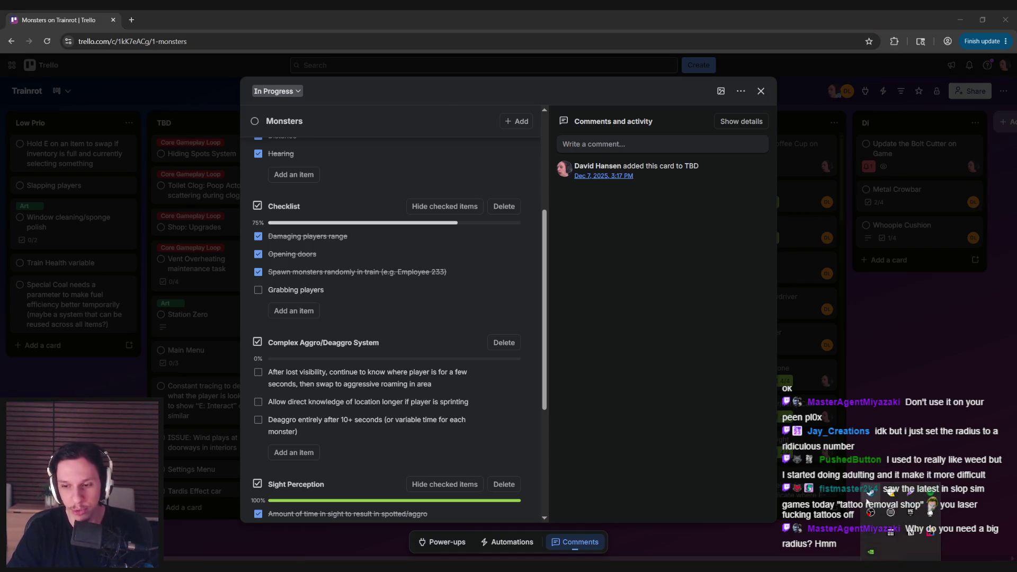
- Bring up Steam from the system tray and scroll the Store page down to New & Trending
left_click(870, 494)
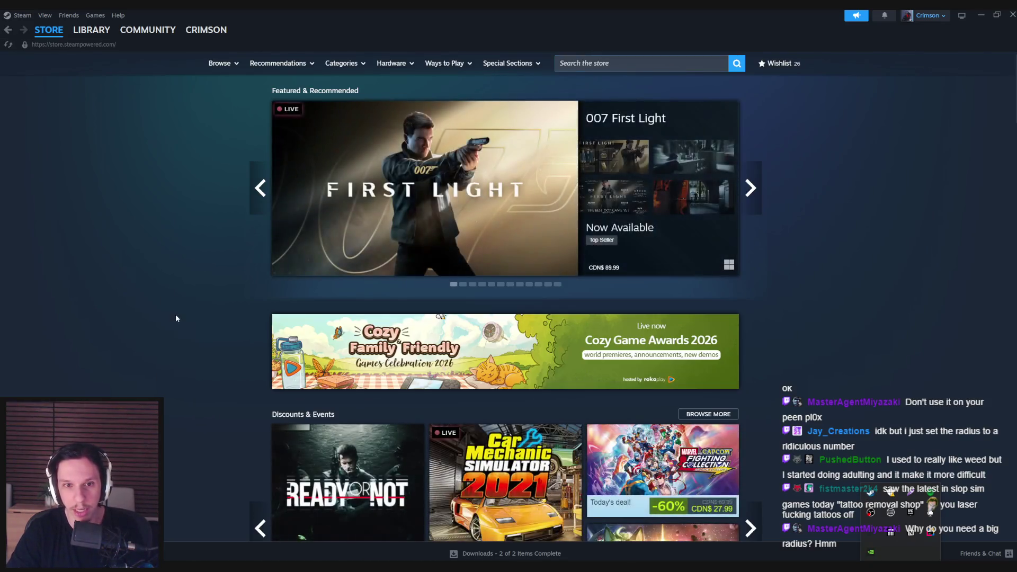
scroll(176, 318, "down", 12)
scroll(162, 333, "down", 13)
scroll(169, 329, "down", 12)
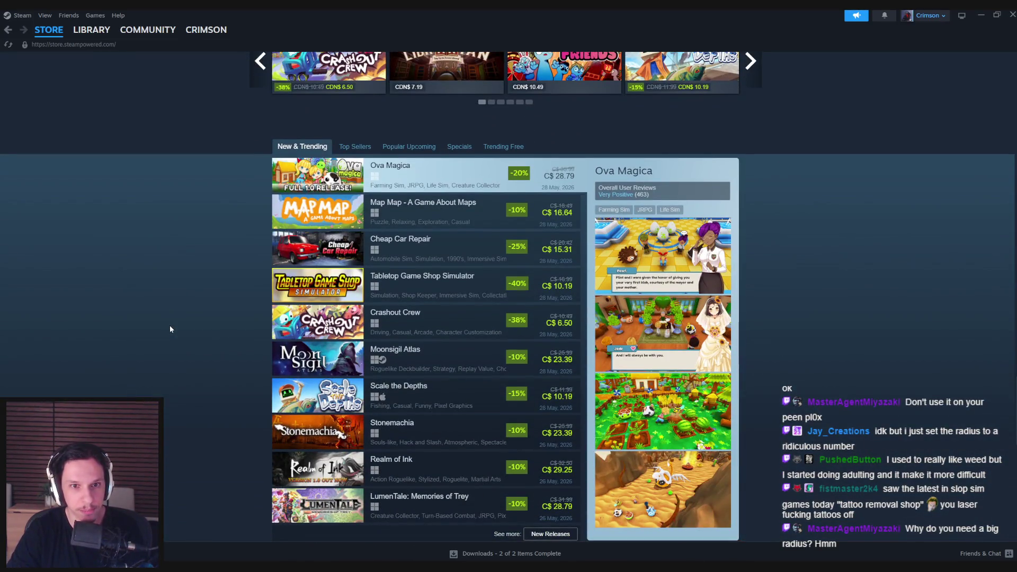
scroll(170, 330, "down", 1)
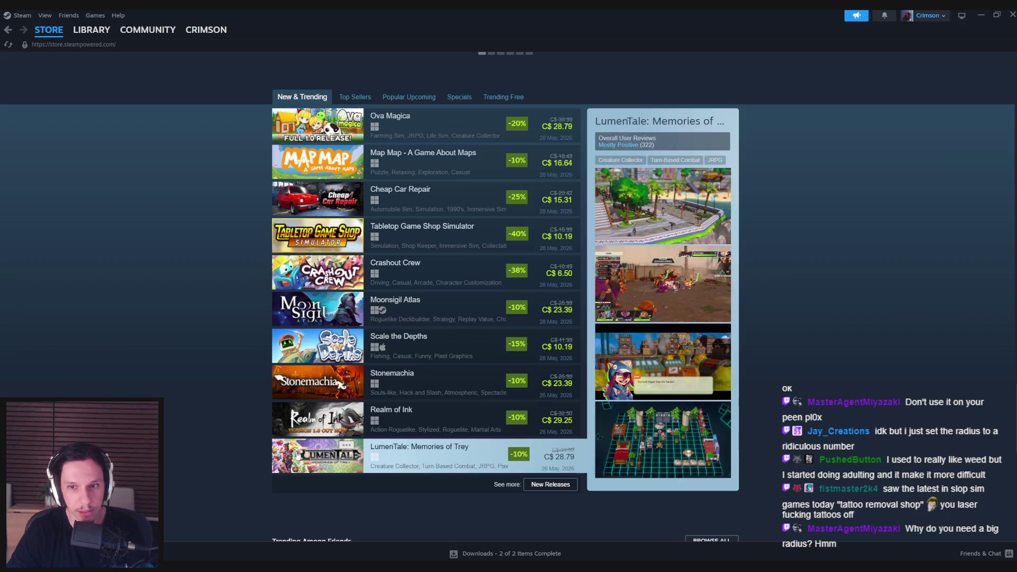
scroll(166, 374, "up", 1)
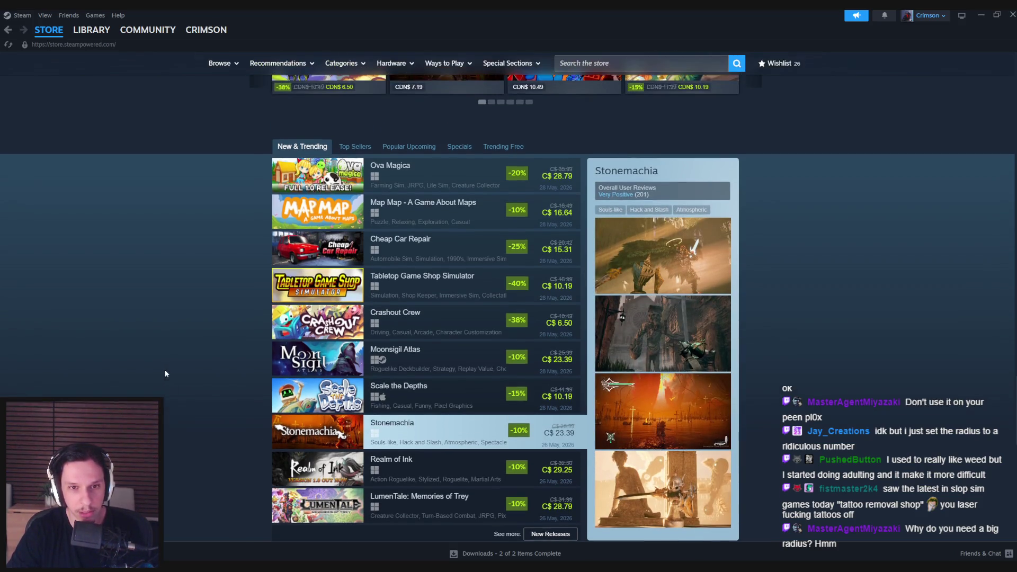
scroll(204, 345, "down", 1)
- Open the store's New Releases page and browse the popular new releases
left_click(550, 484)
scroll(177, 257, "down", 3)
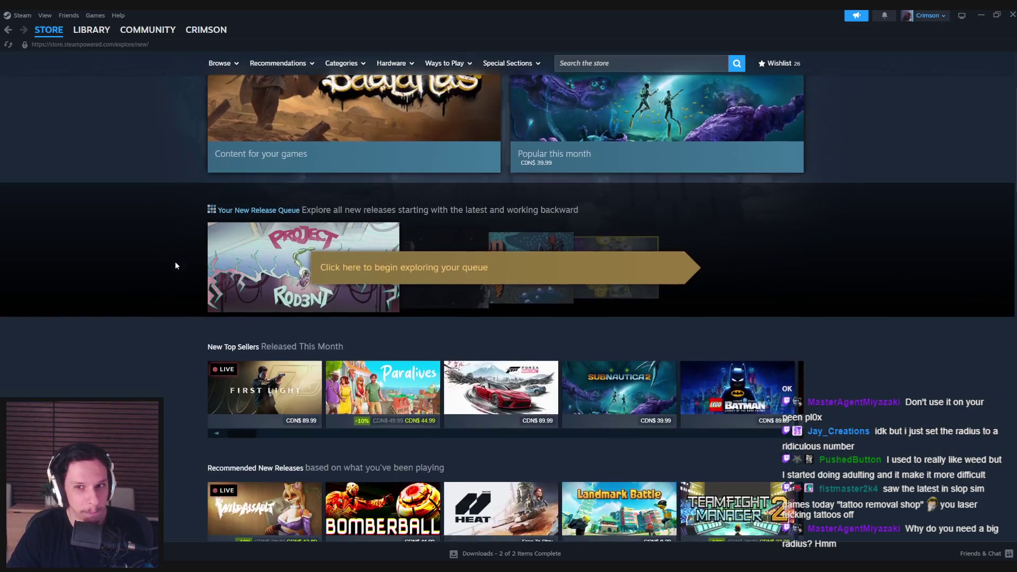
scroll(175, 262, "up", 2)
mouse_move(241, 211)
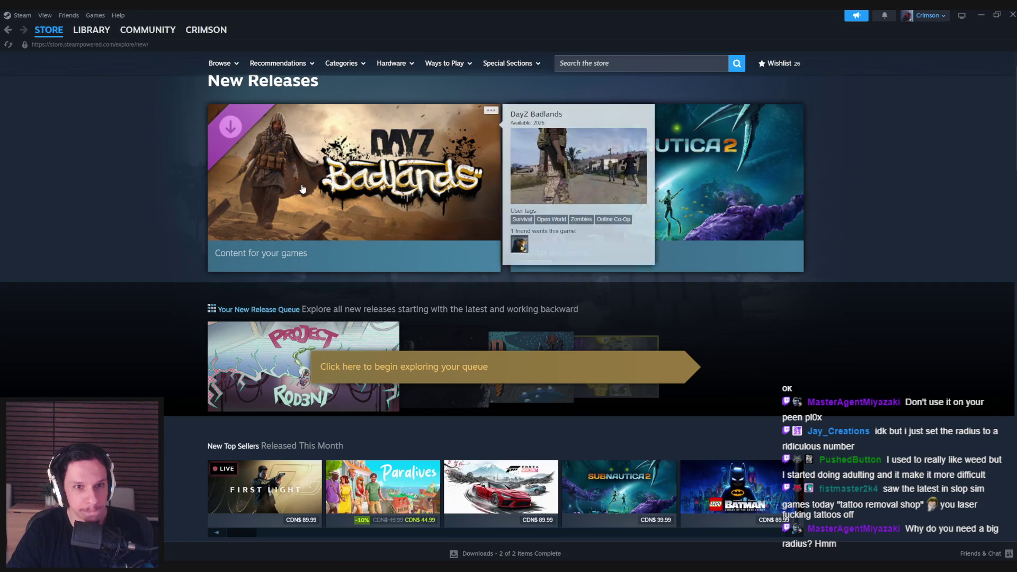
scroll(112, 273, "down", 5)
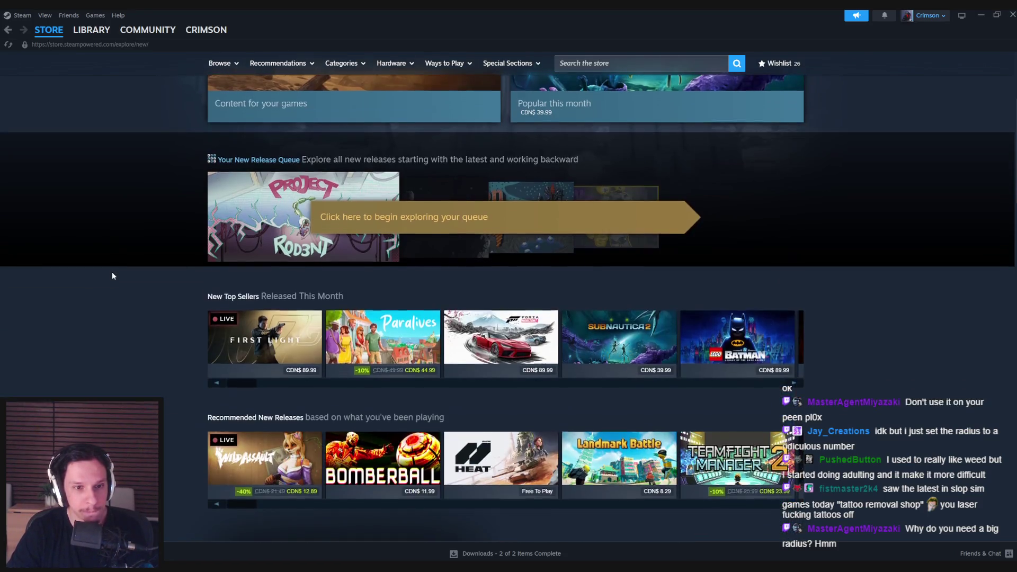
- Scroll past the under CDN$ 12 and CDN$ 6 lists, then switch to newest releases, led by Tail of Glory
scroll(113, 276, "down", 4)
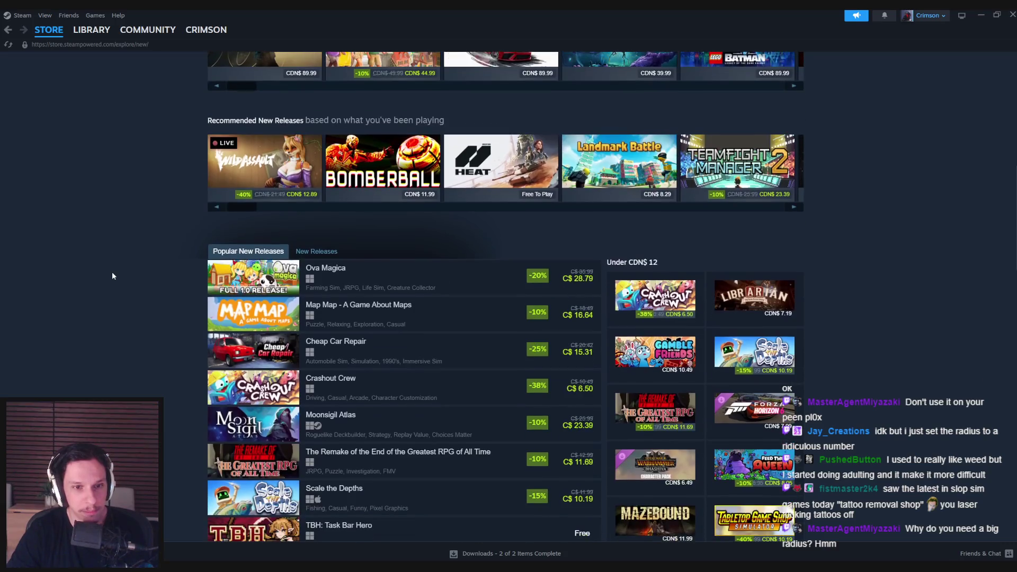
scroll(112, 275, "down", 1)
scroll(112, 276, "down", 5)
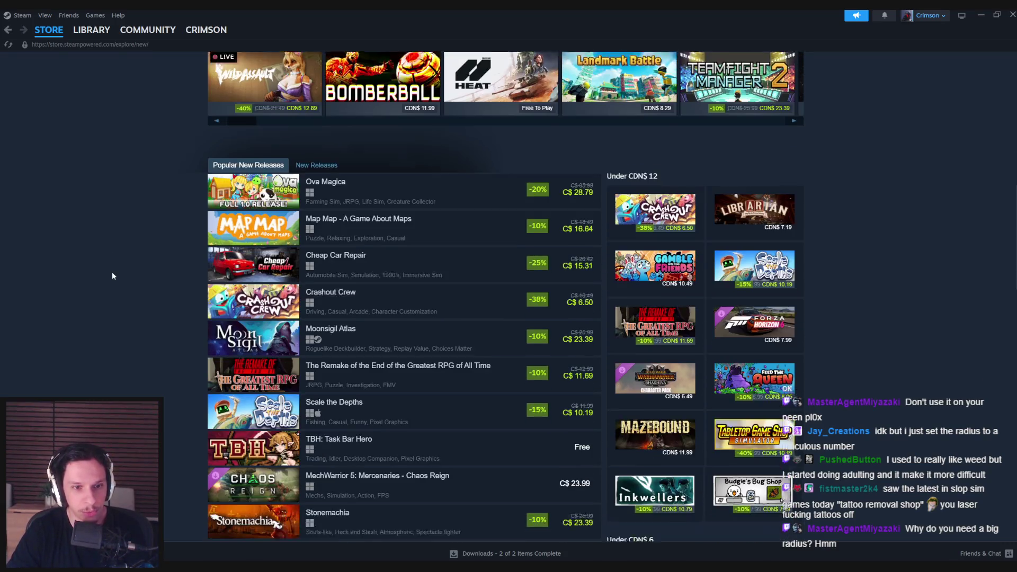
scroll(112, 276, "up", 4)
left_click(318, 152)
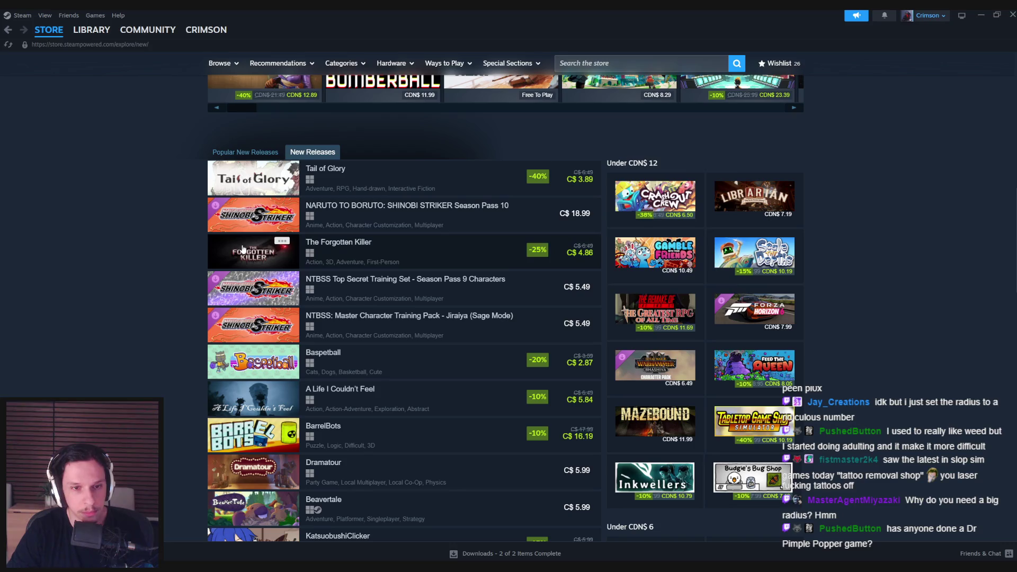
mouse_move(243, 250)
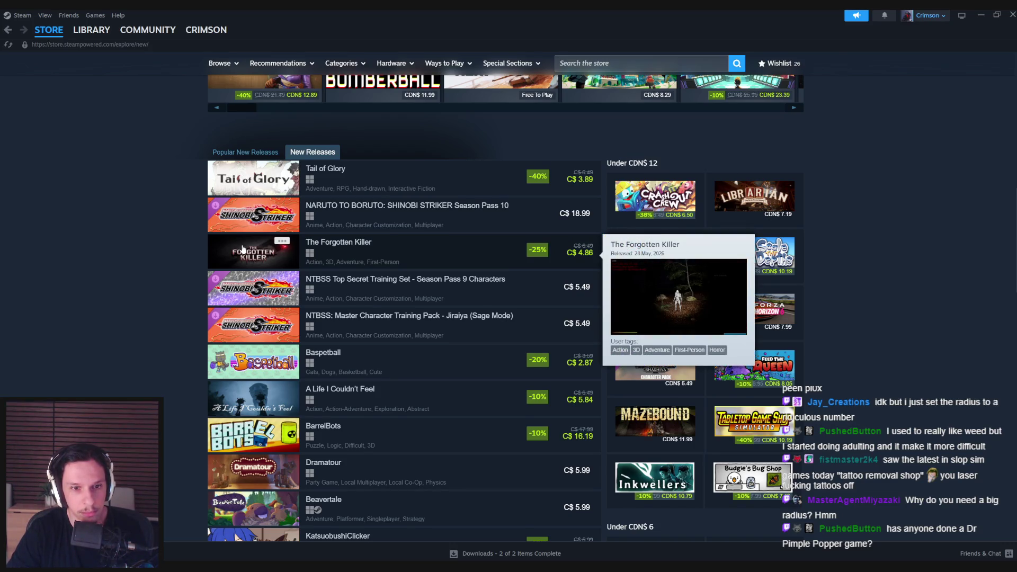
scroll(243, 250, "down", 1)
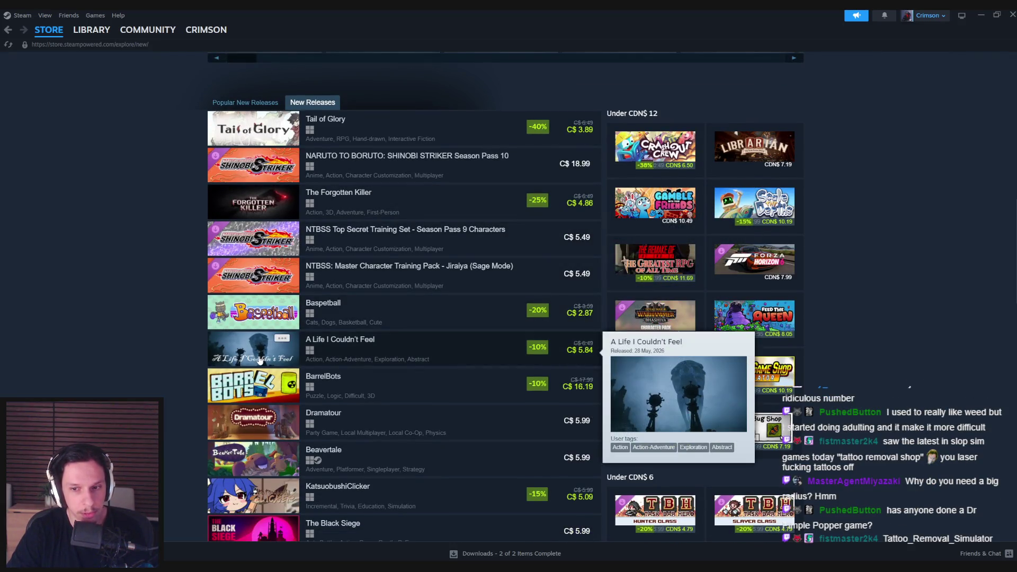
scroll(126, 339, "down", 7)
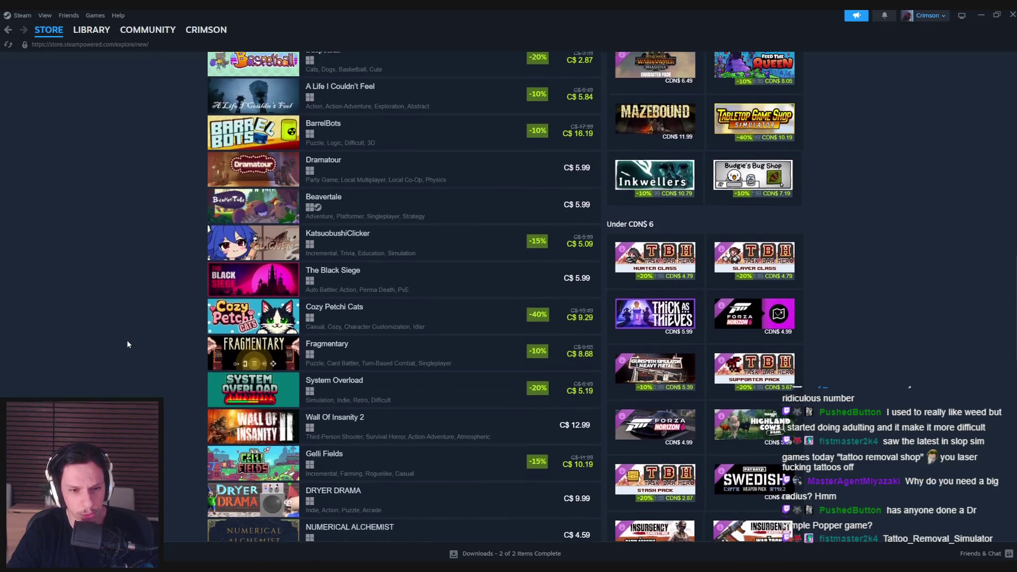
scroll(127, 344, "down", 3)
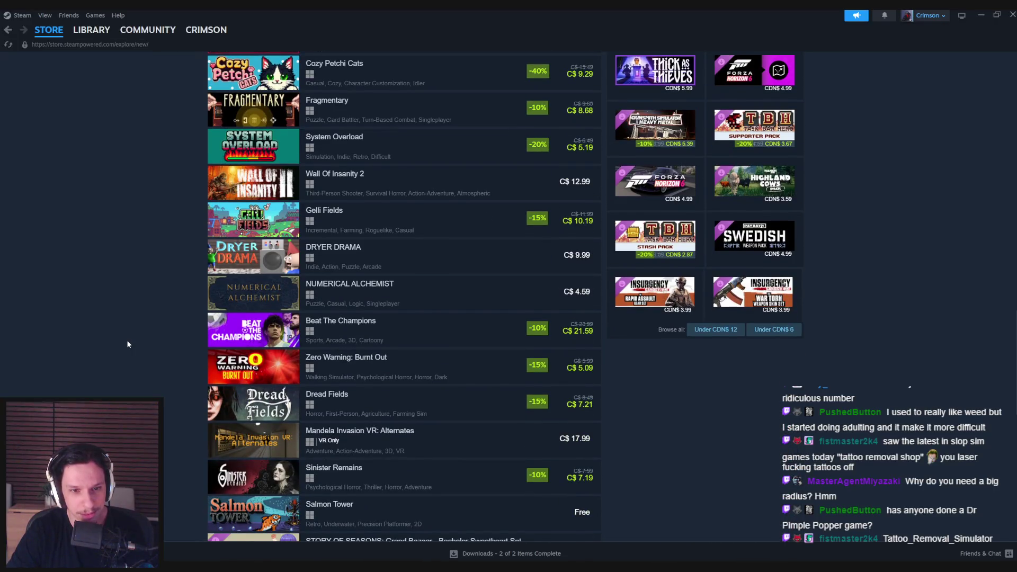
scroll(127, 344, "down", 1)
scroll(127, 345, "up", 2)
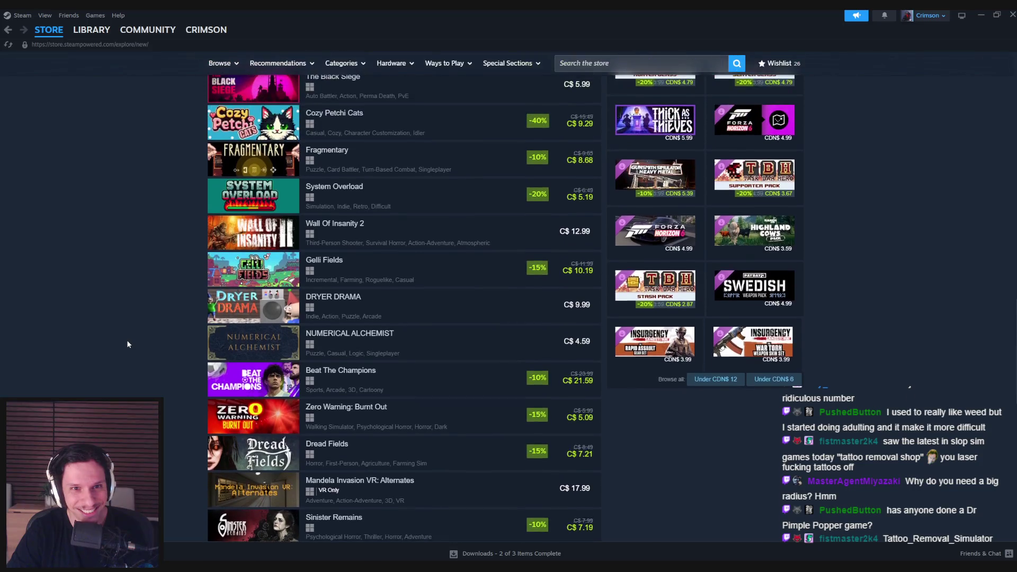
scroll(127, 345, "down", 2)
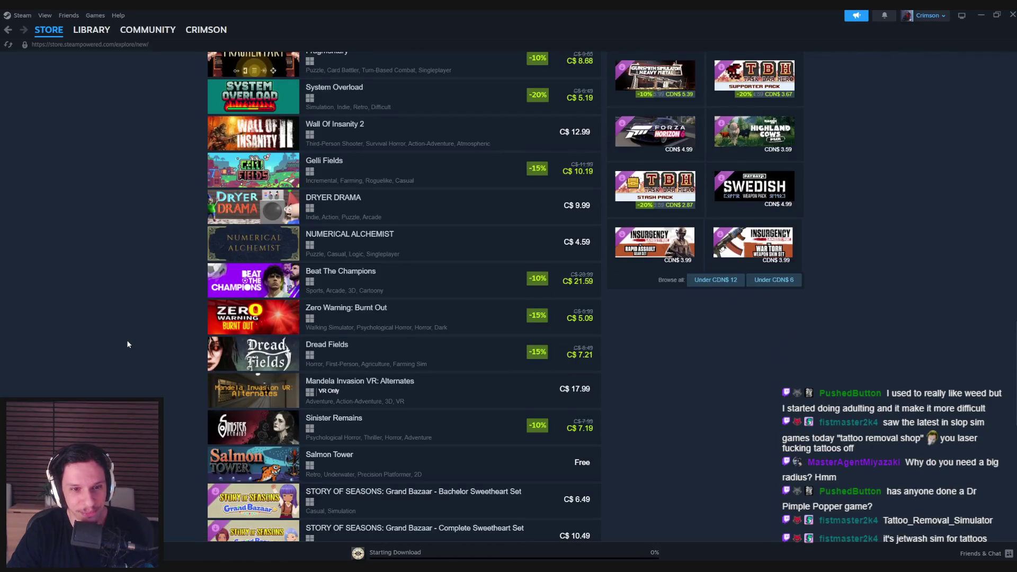
scroll(128, 344, "down", 2)
scroll(127, 345, "down", 3)
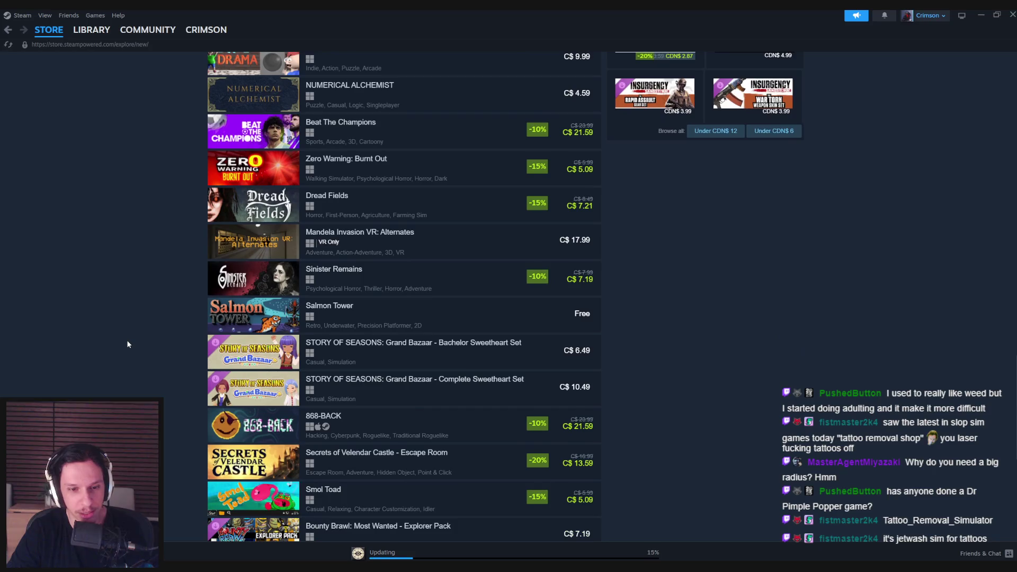
scroll(127, 344, "down", 4)
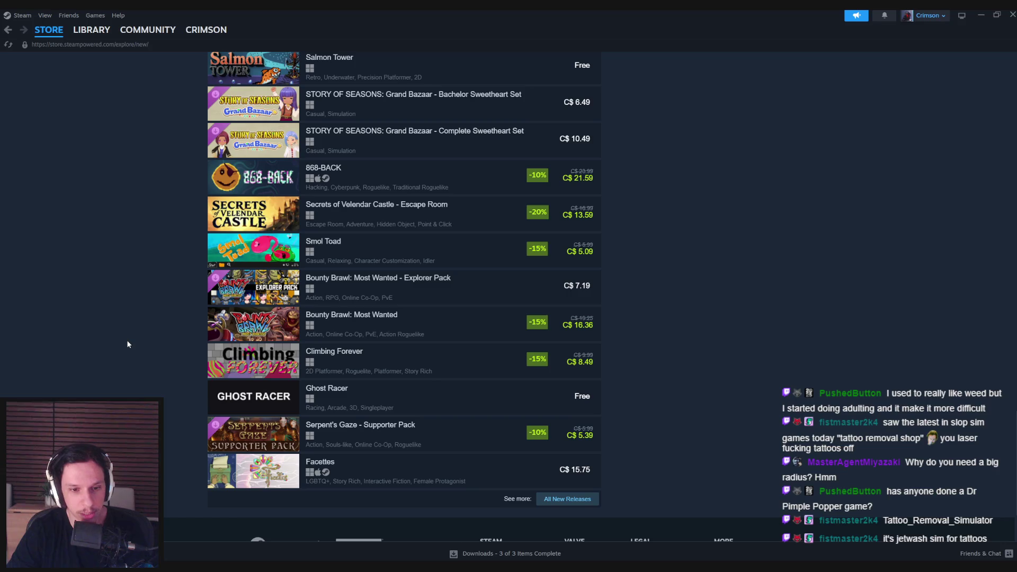
scroll(127, 345, "up", 1)
mouse_move(265, 448)
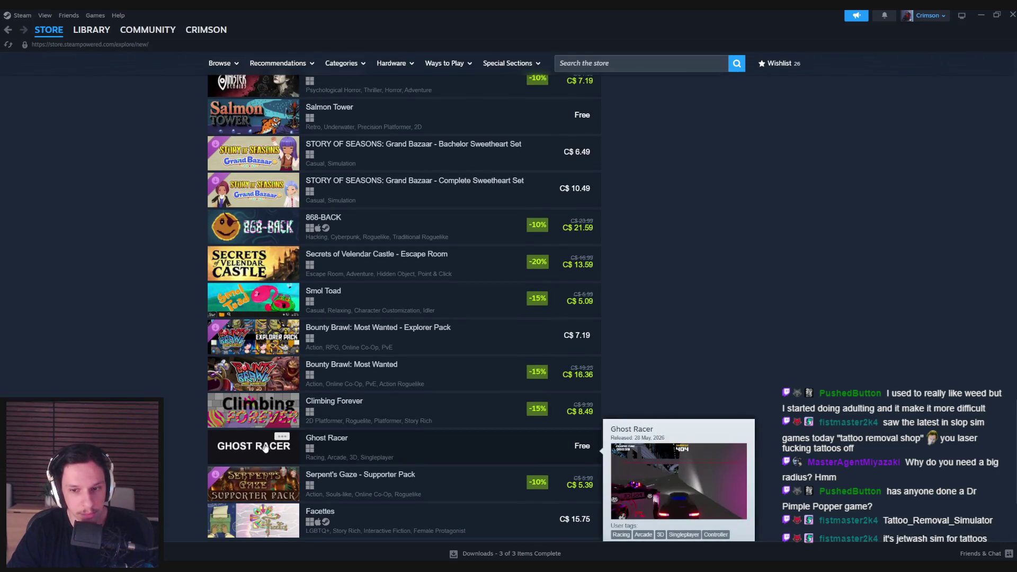
scroll(125, 371, "up", 1)
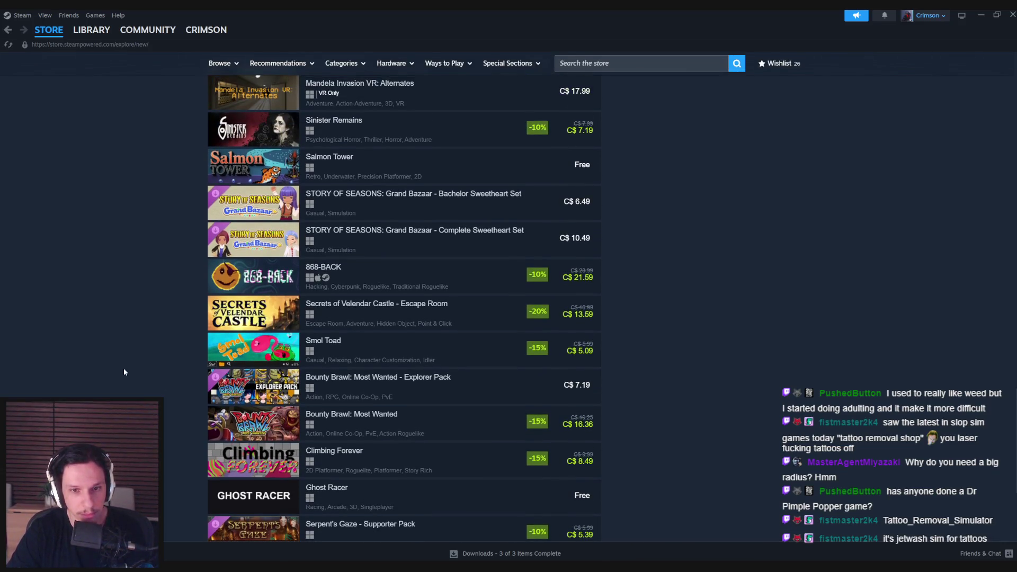
mouse_move(255, 388)
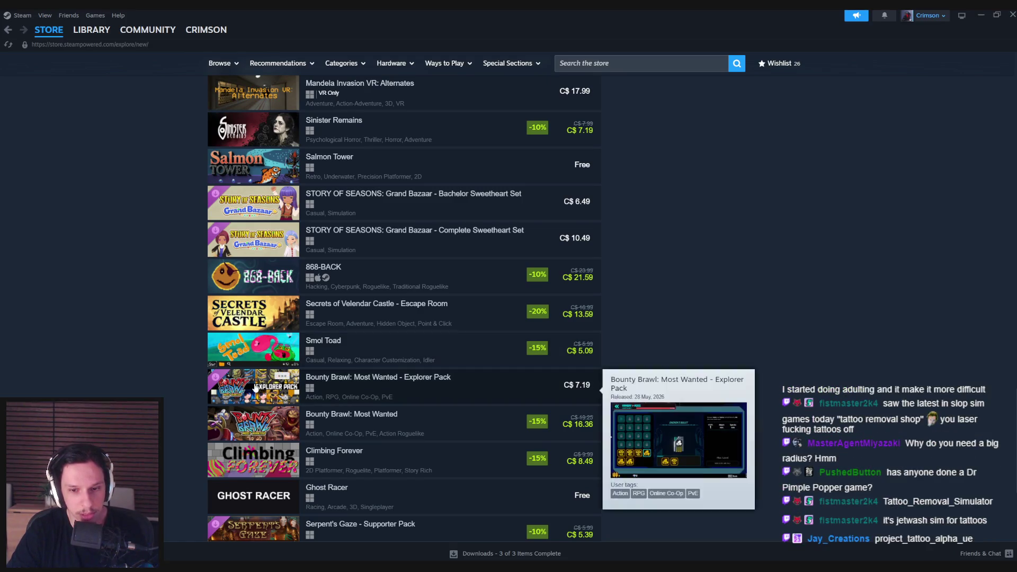
scroll(256, 388, "down", 1)
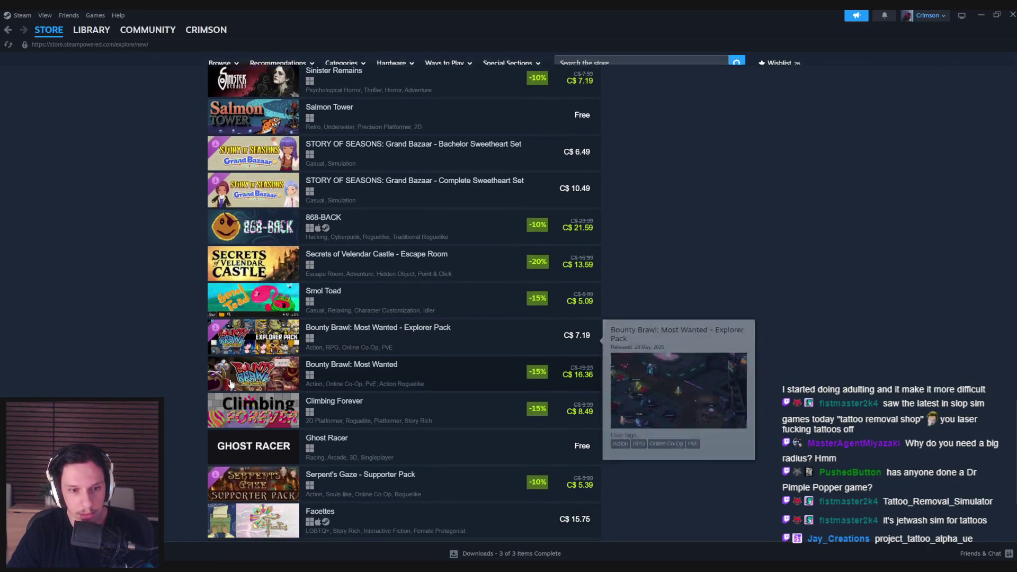
scroll(249, 422, "down", 3)
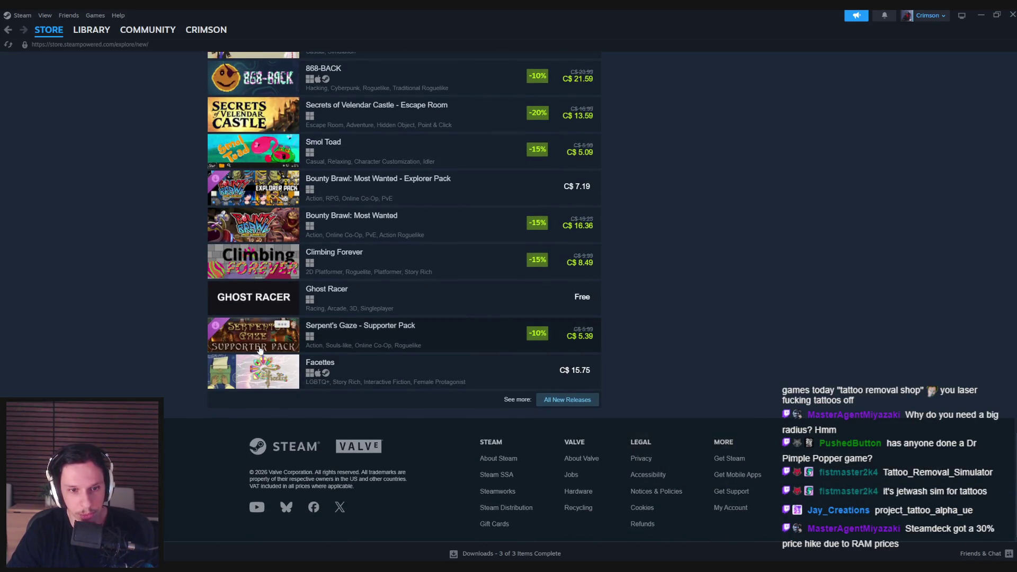
mouse_move(256, 298)
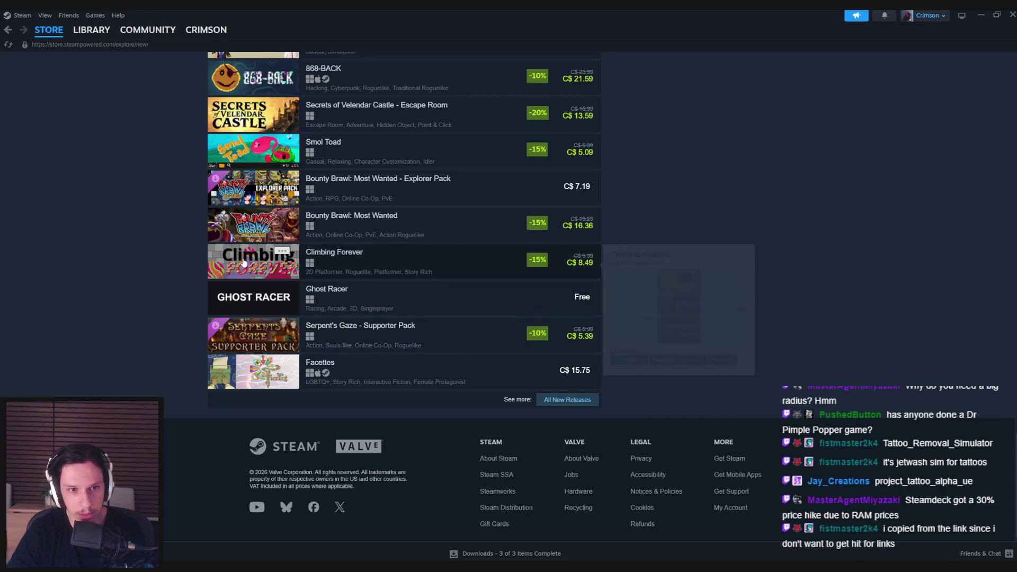
scroll(244, 276, "up", 2)
scroll(242, 285, "up", 3)
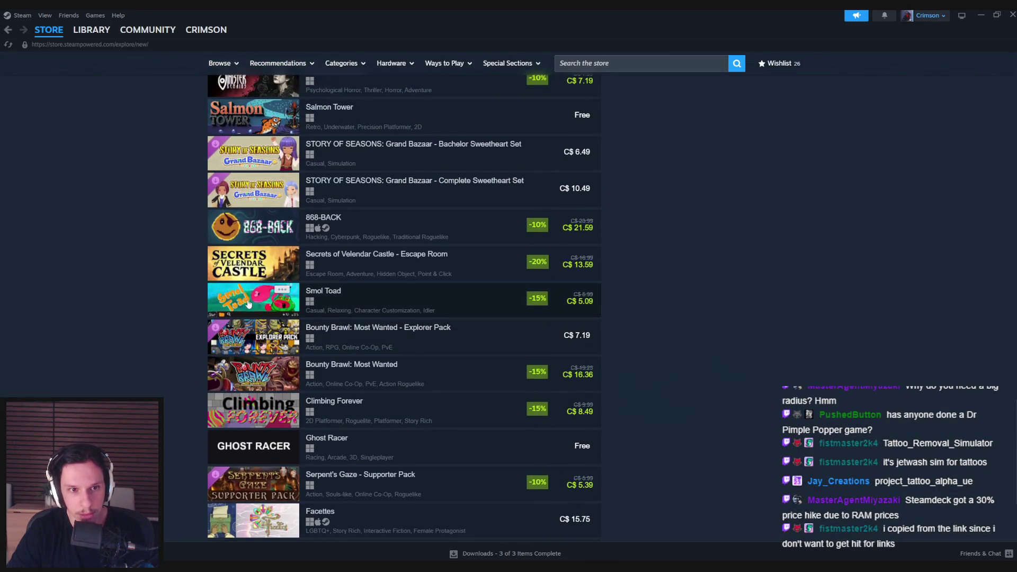
scroll(234, 346, "up", 1)
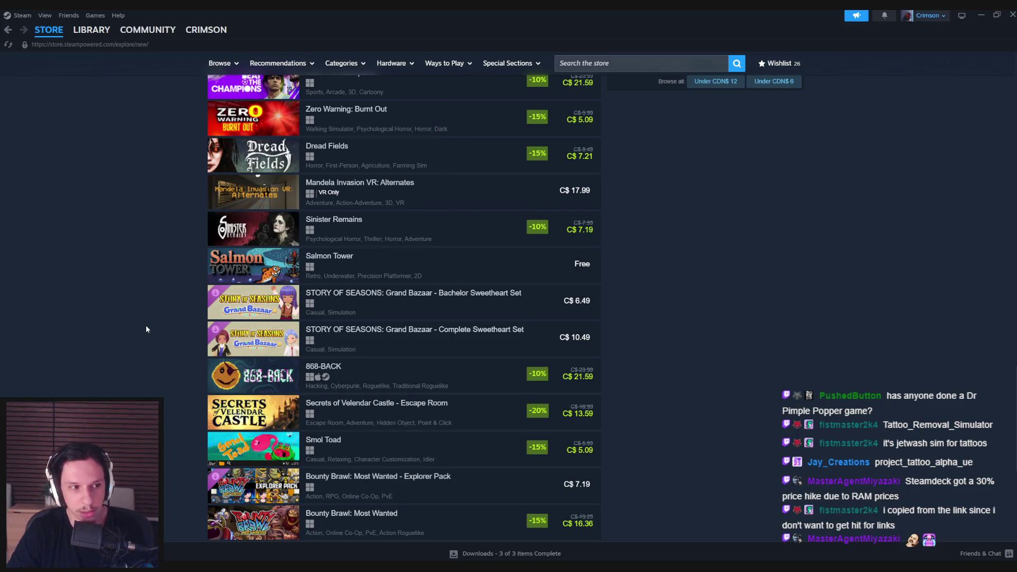
scroll(147, 330, "up", 10)
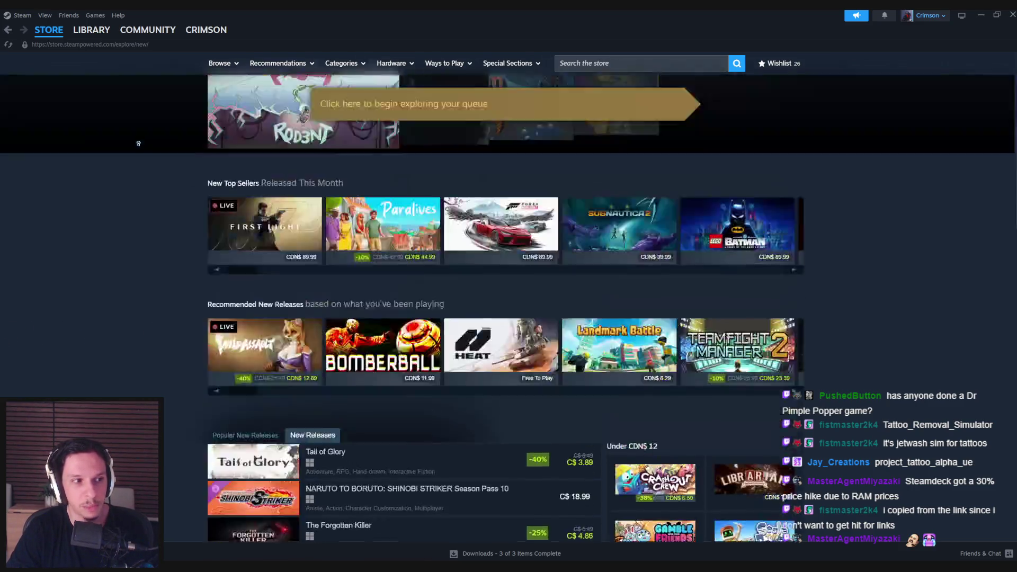
left_click(630, 64)
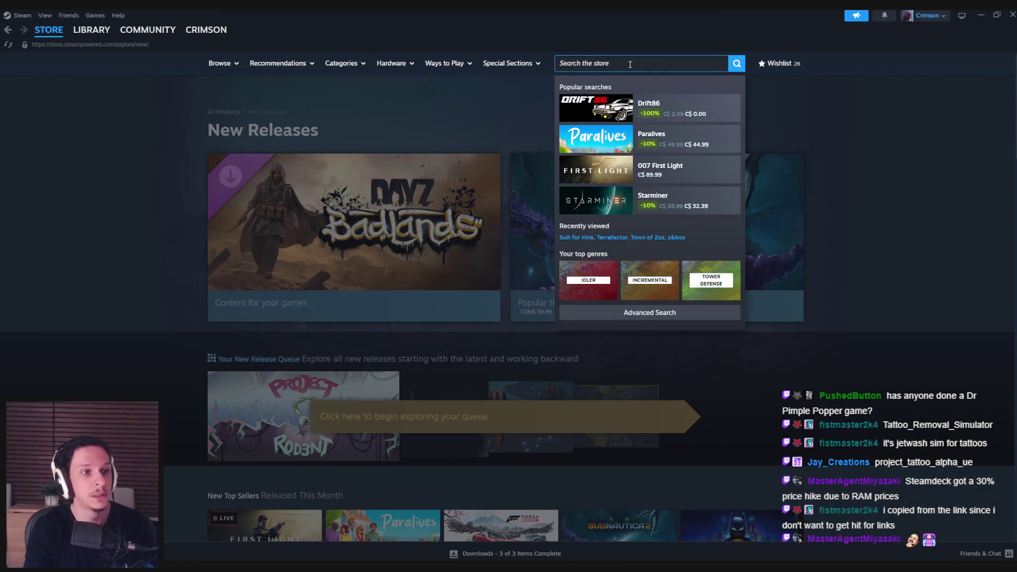
- Search 'tattoo remo', open the Tattoo Removal Simulator store page and enlarge its third screenshot
type("tattoo remo")
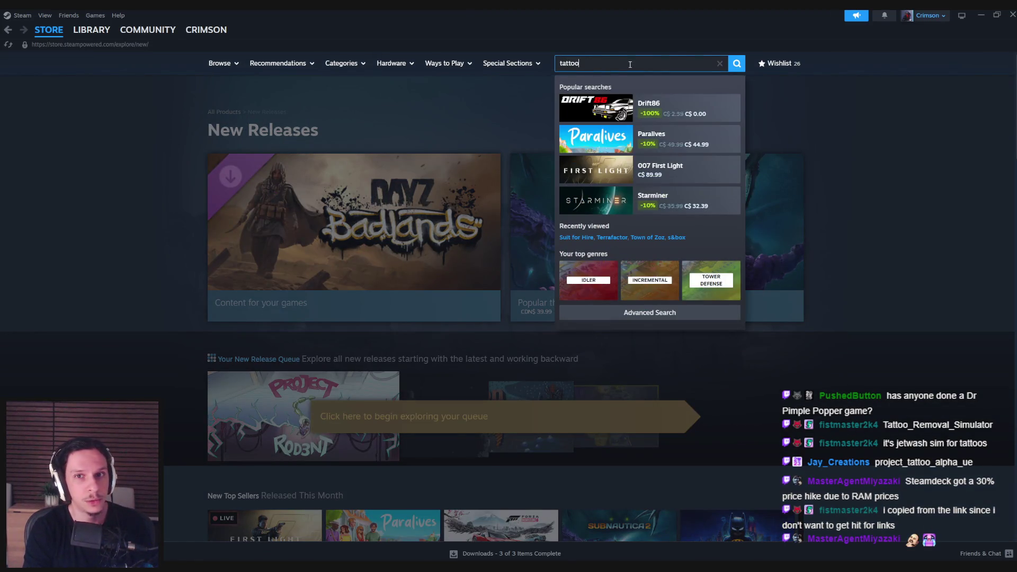
left_click(643, 106)
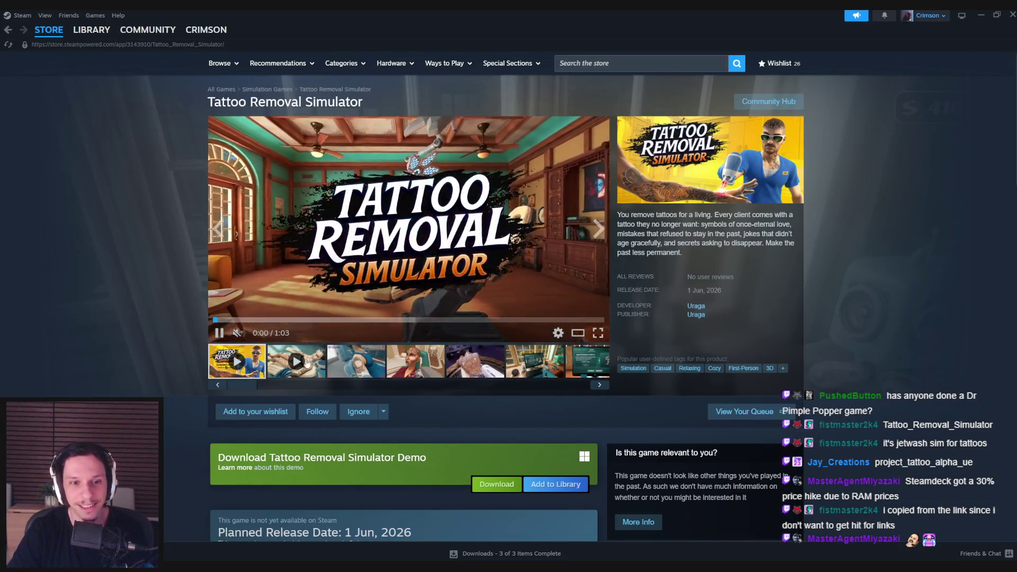
left_click(357, 361)
left_click(520, 255)
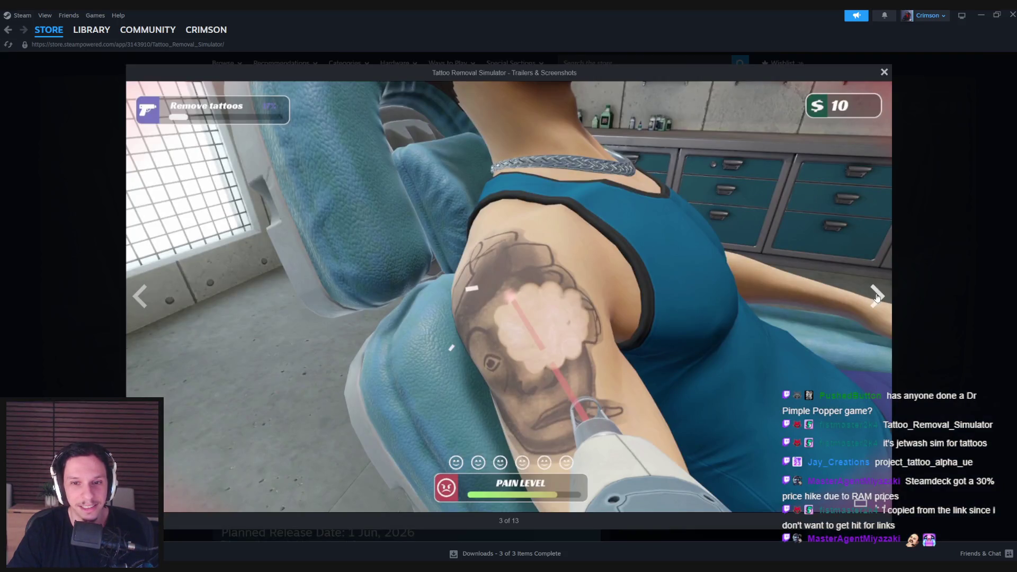
- Page through the Tattoo Removal Simulator screenshots full-size, then close the viewer
left_click(877, 297)
left_click(877, 297)
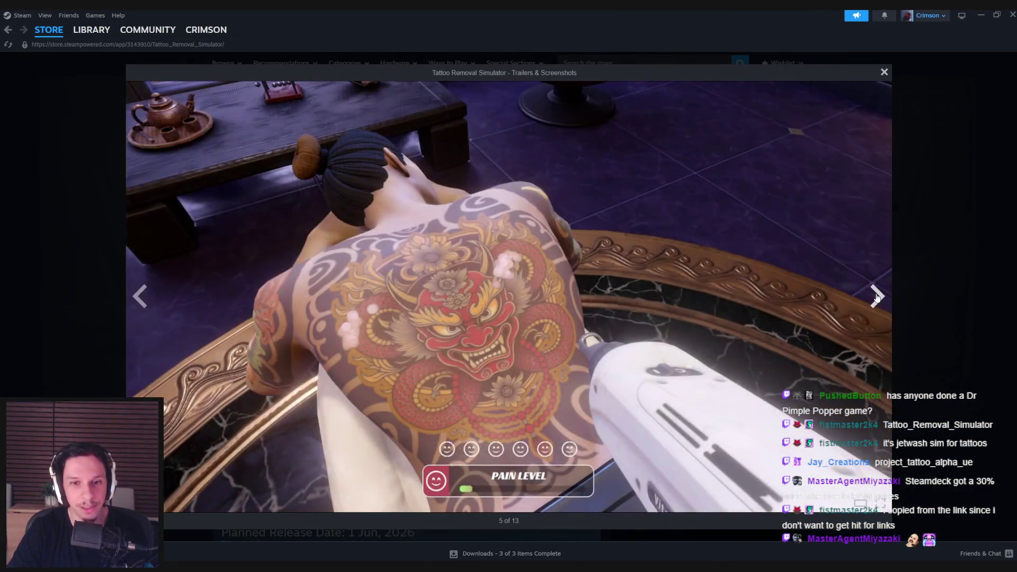
left_click(877, 296)
left_click(877, 297)
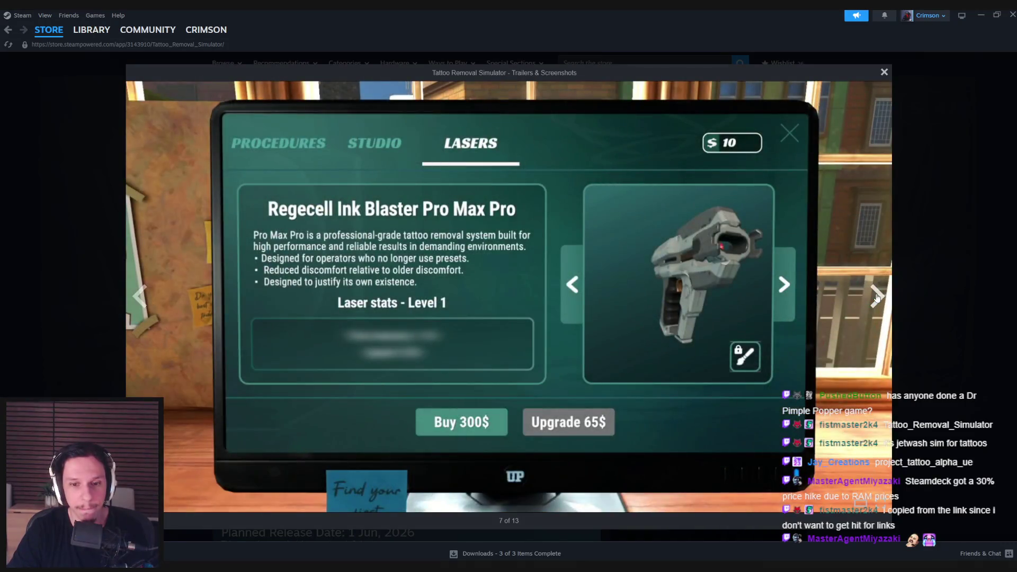
left_click(877, 297)
left_click(877, 296)
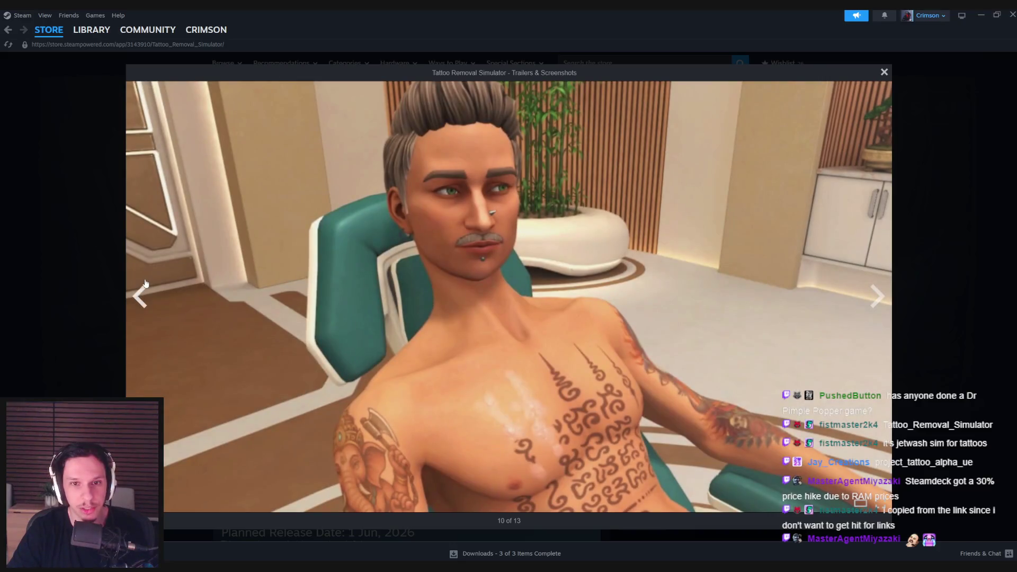
left_click(136, 297)
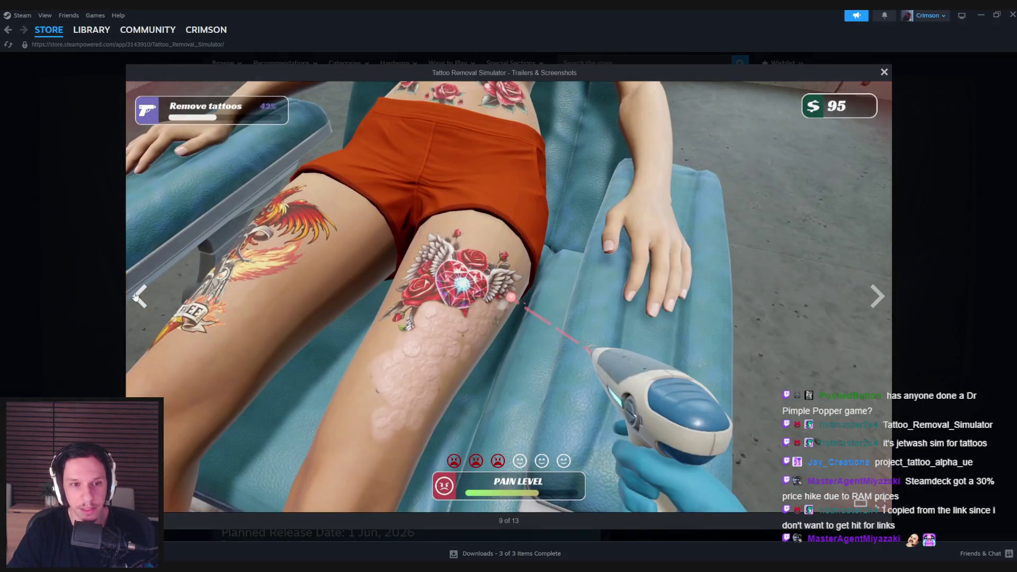
left_click(74, 301)
left_click(370, 246)
left_click(112, 273)
- Open the thigh-tattoo screenshot, step back through the gallery to the trailer, and close it
left_click(327, 247)
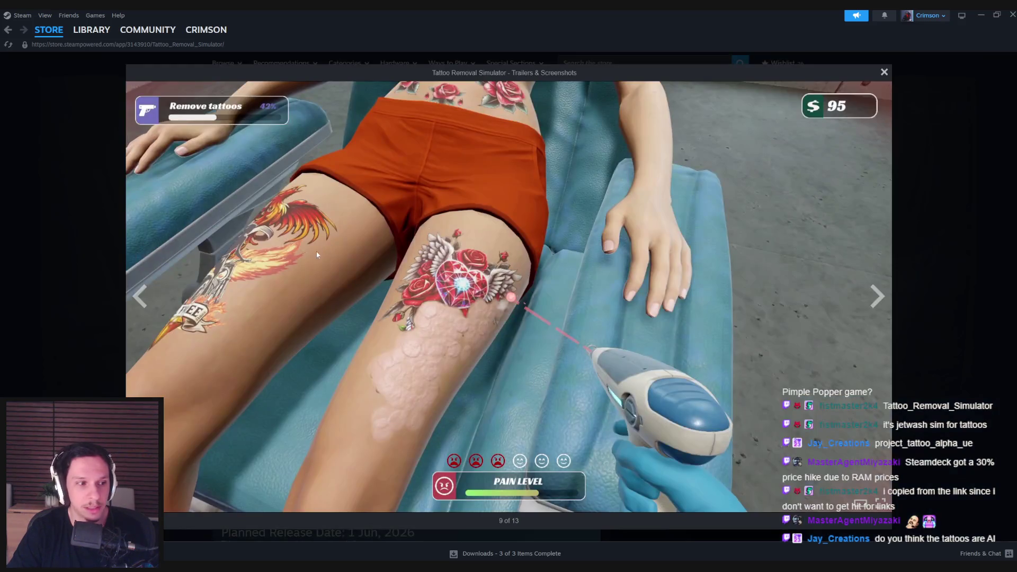
left_click(138, 296)
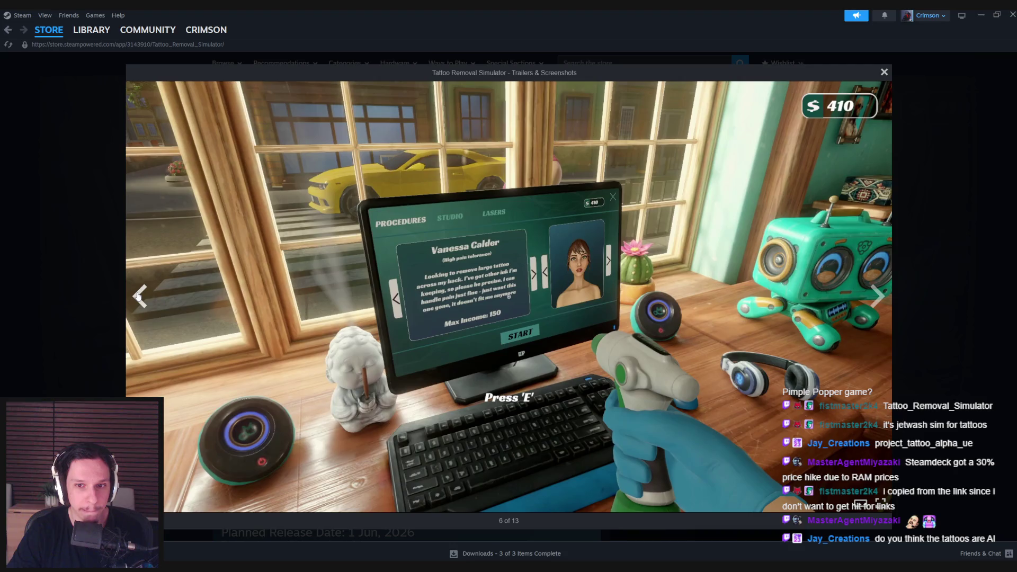
left_click(139, 296)
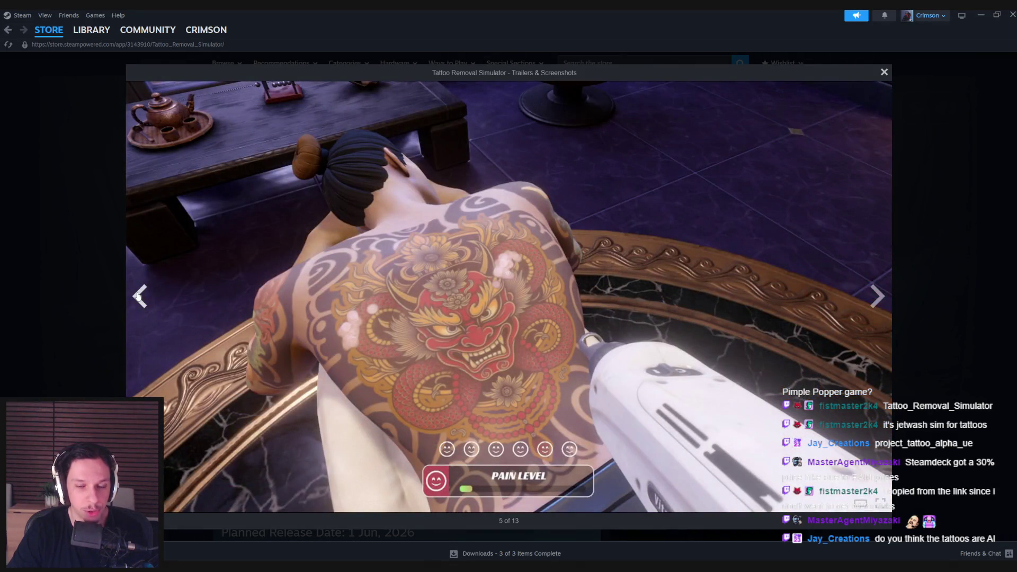
left_click(139, 295)
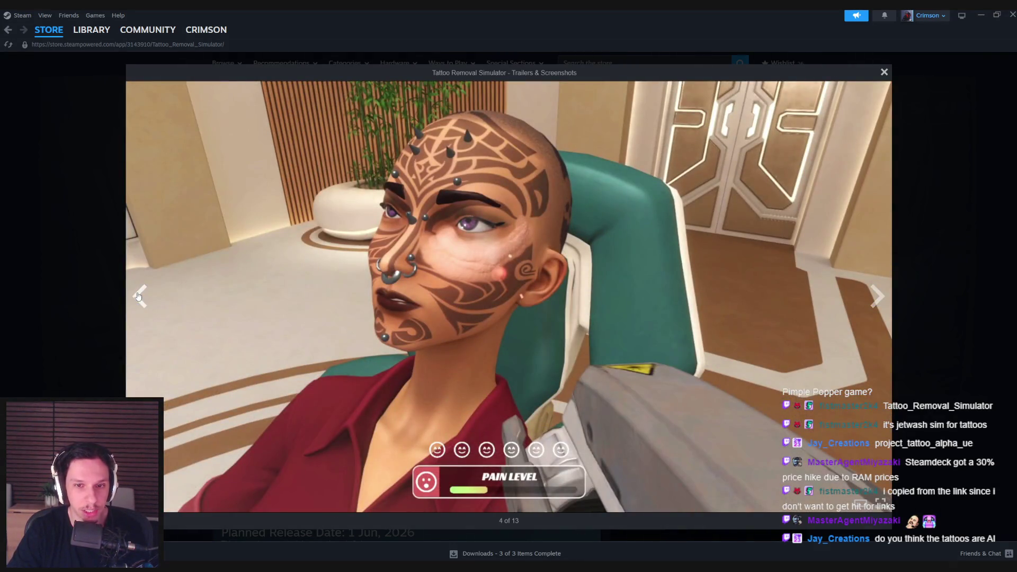
left_click(139, 296)
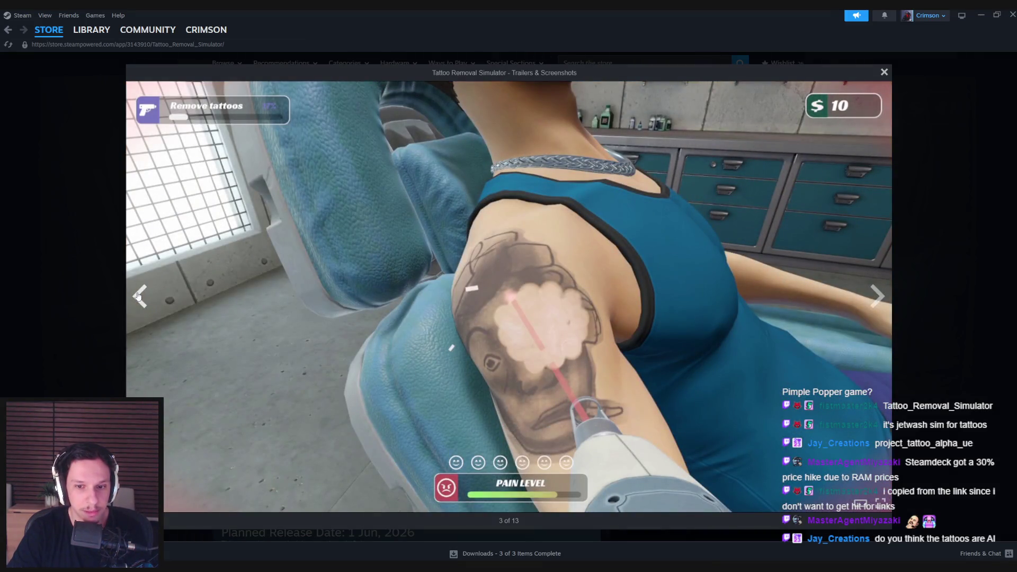
left_click(139, 296)
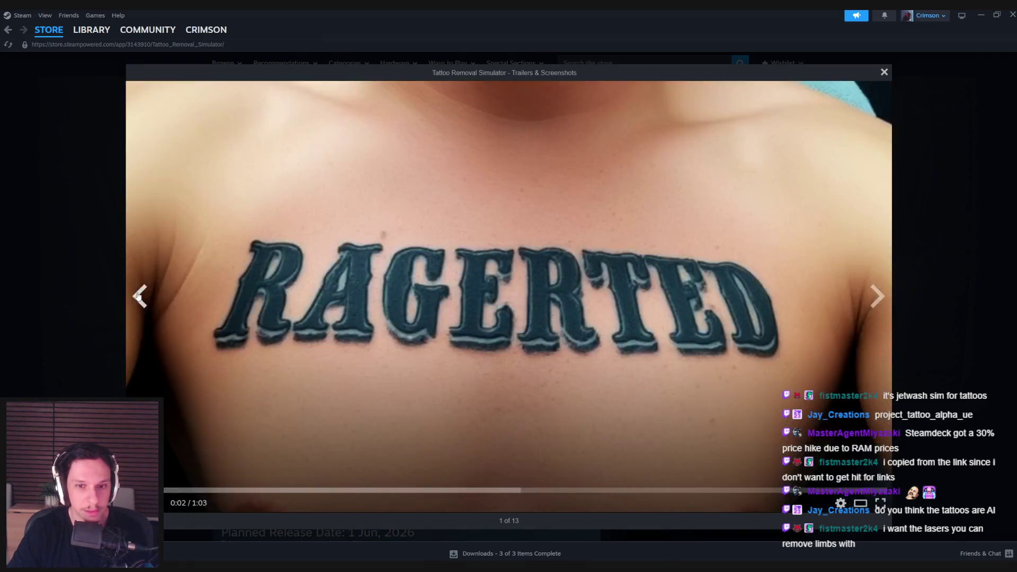
left_click(139, 296)
left_click(139, 295)
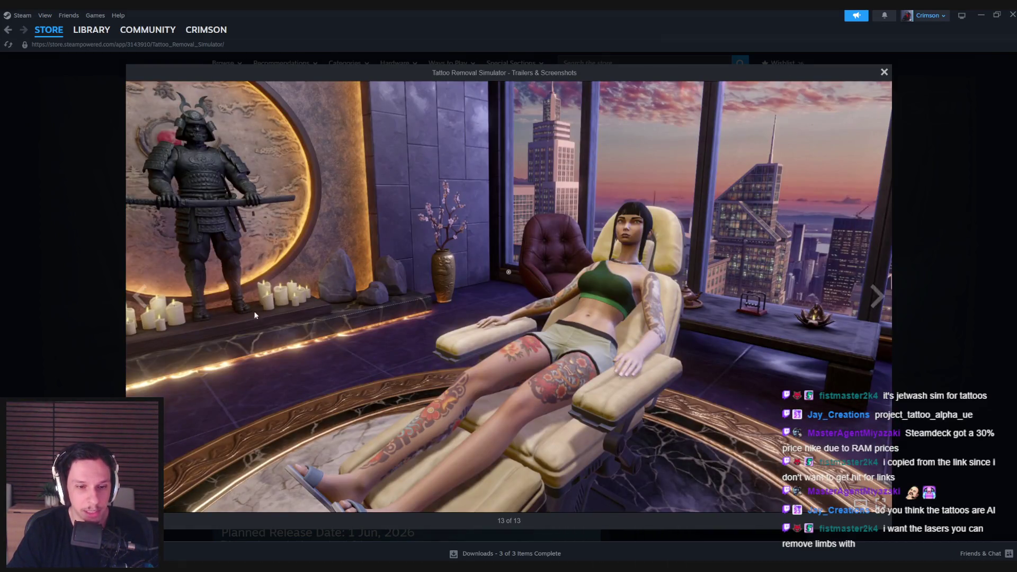
left_click(89, 319)
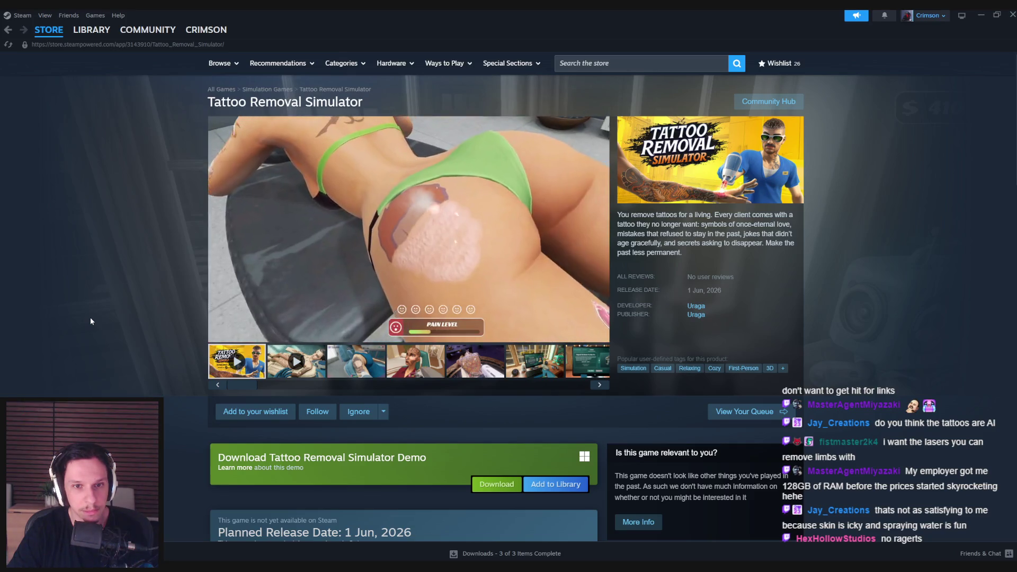
- Return to the Steam store front page, then close the Steam window
scroll(91, 319, "down", 3)
left_click(47, 34)
scroll(912, 211, "down", 2)
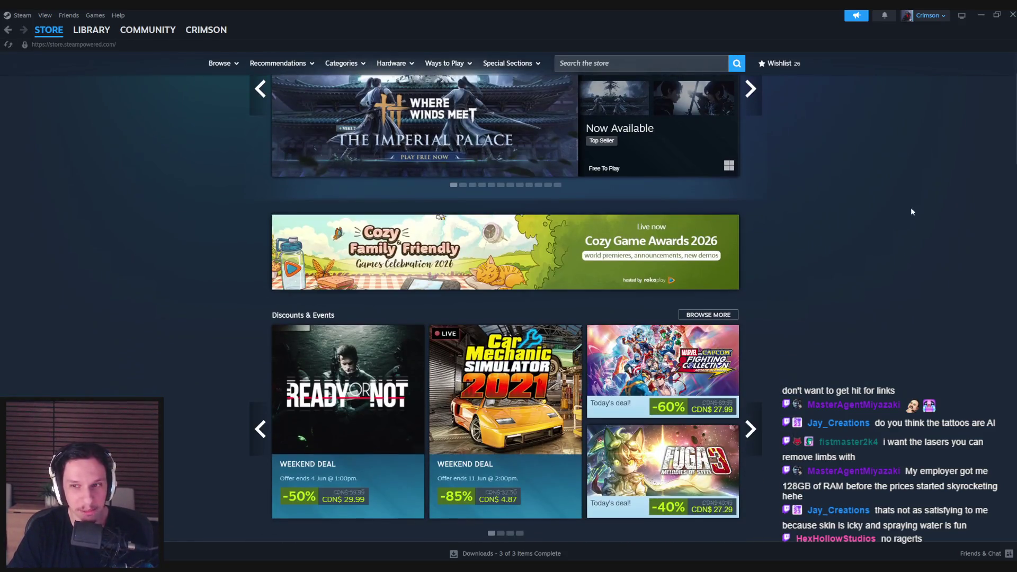
left_click(1013, 14)
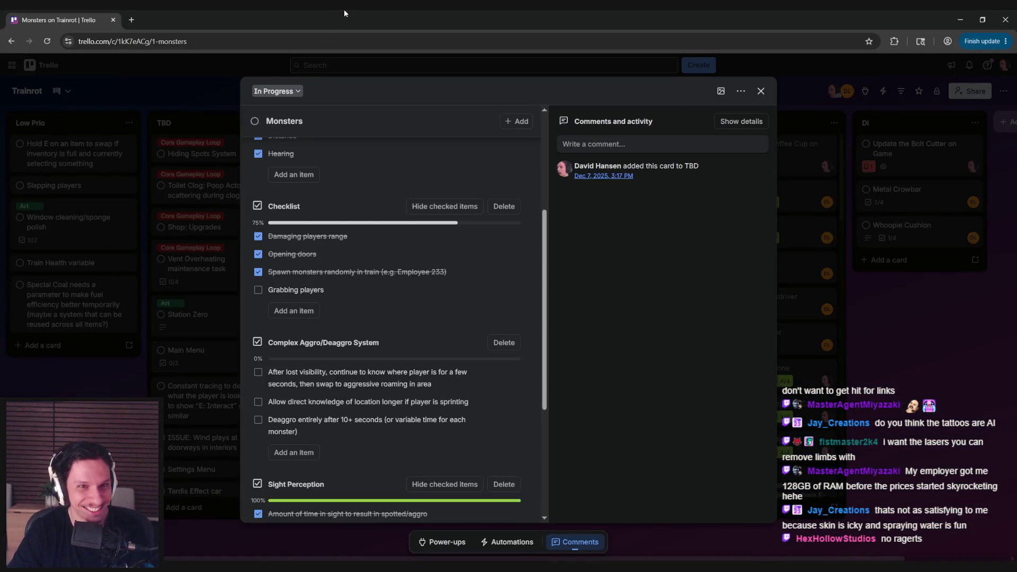
scroll(391, 245, "up", 5)
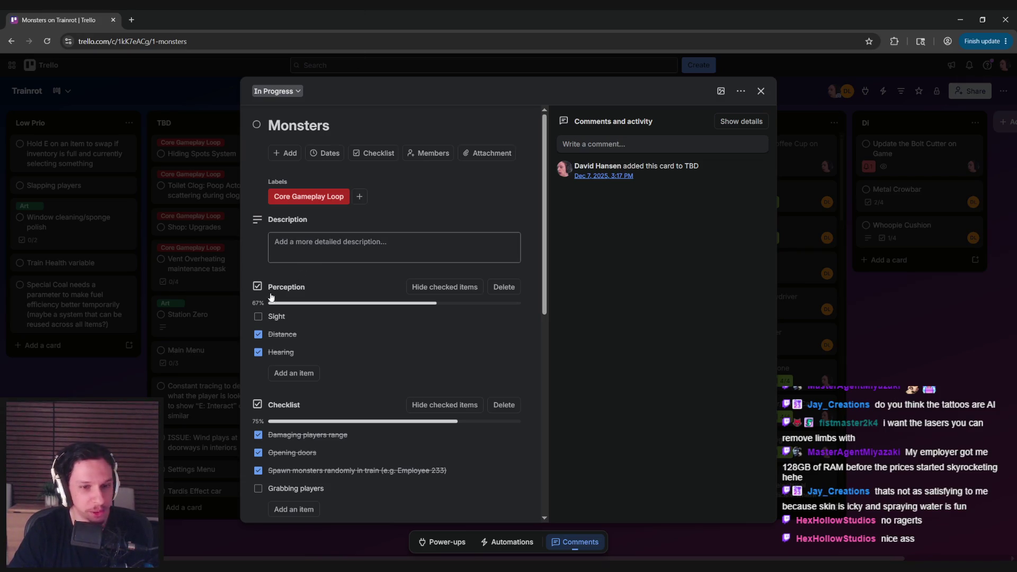
scroll(246, 278, "down", 4)
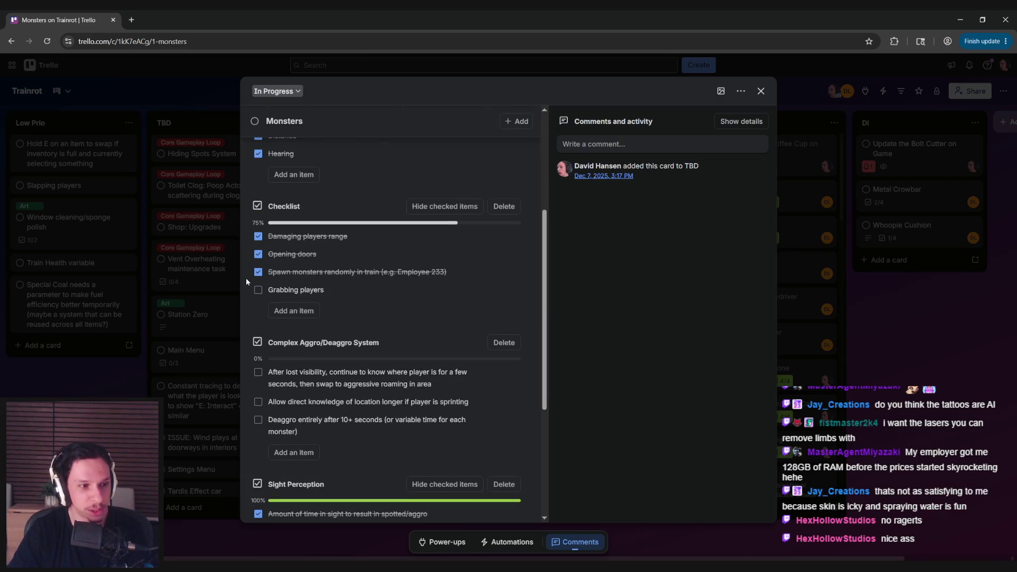
scroll(247, 278, "down", 2)
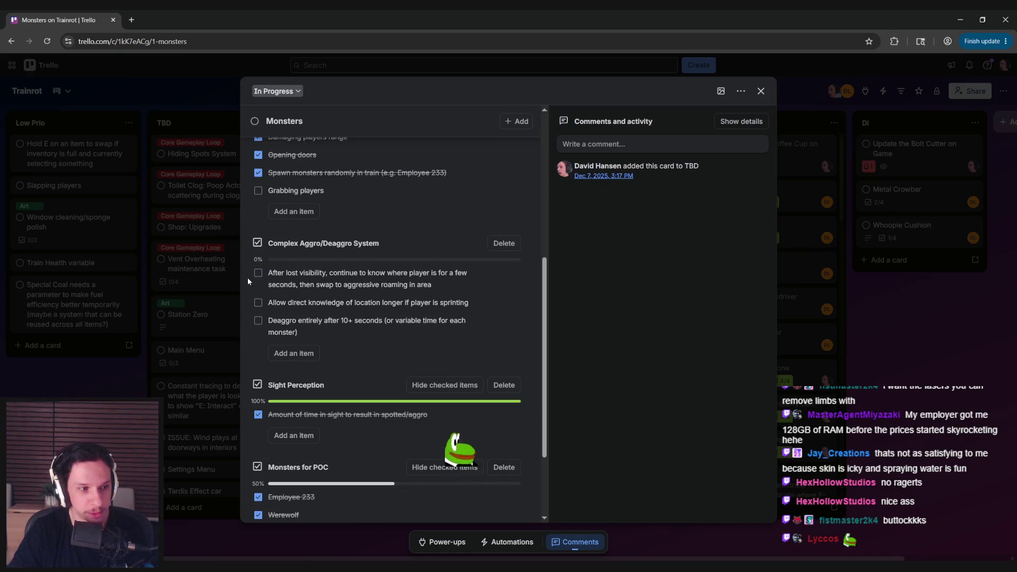
scroll(247, 278, "up", 1)
scroll(247, 279, "up", 1)
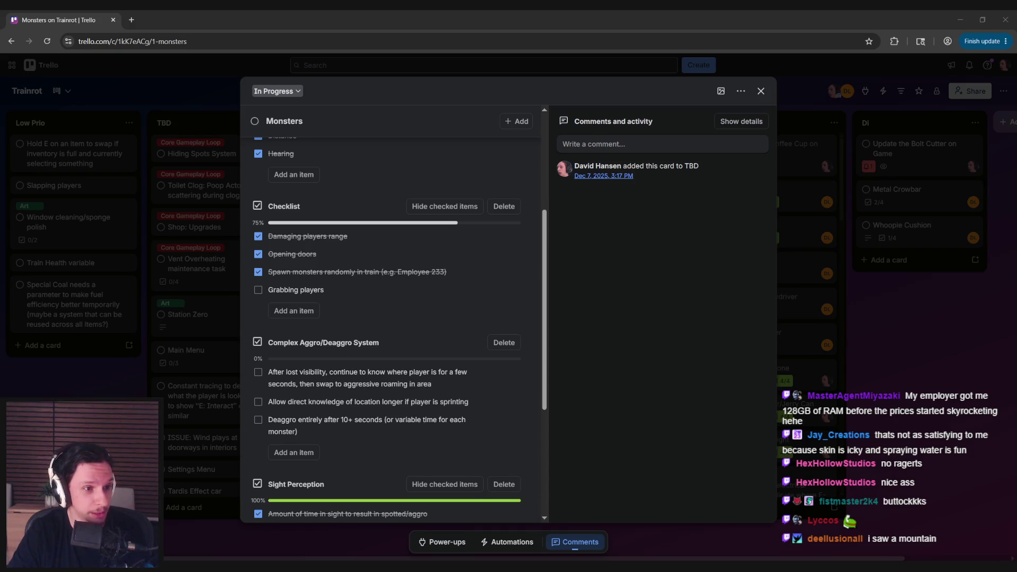
scroll(318, 209, "up", 5)
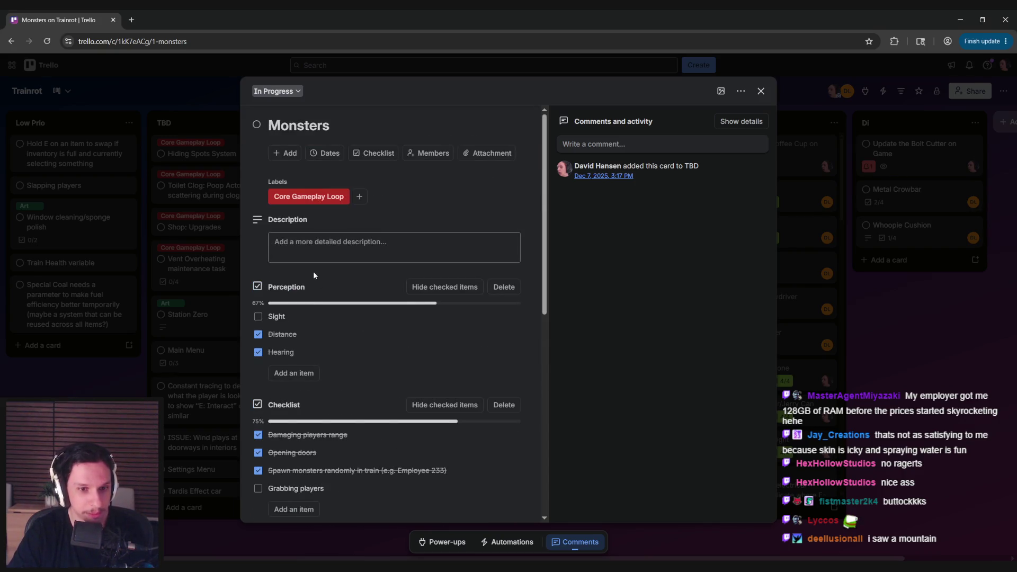
scroll(312, 281, "down", 2)
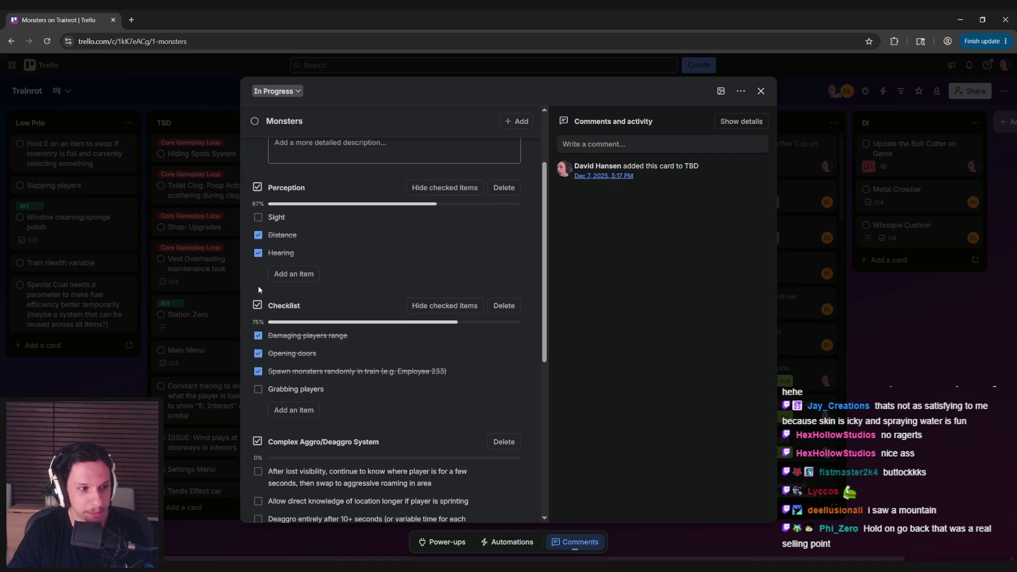
scroll(258, 285, "down", 2)
scroll(250, 306, "down", 2)
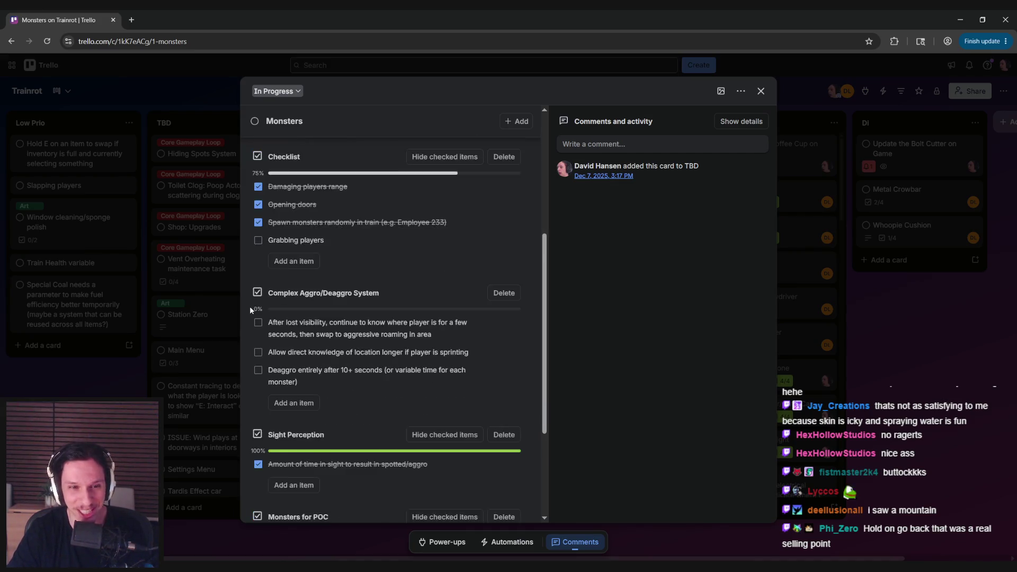
scroll(250, 307, "down", 1)
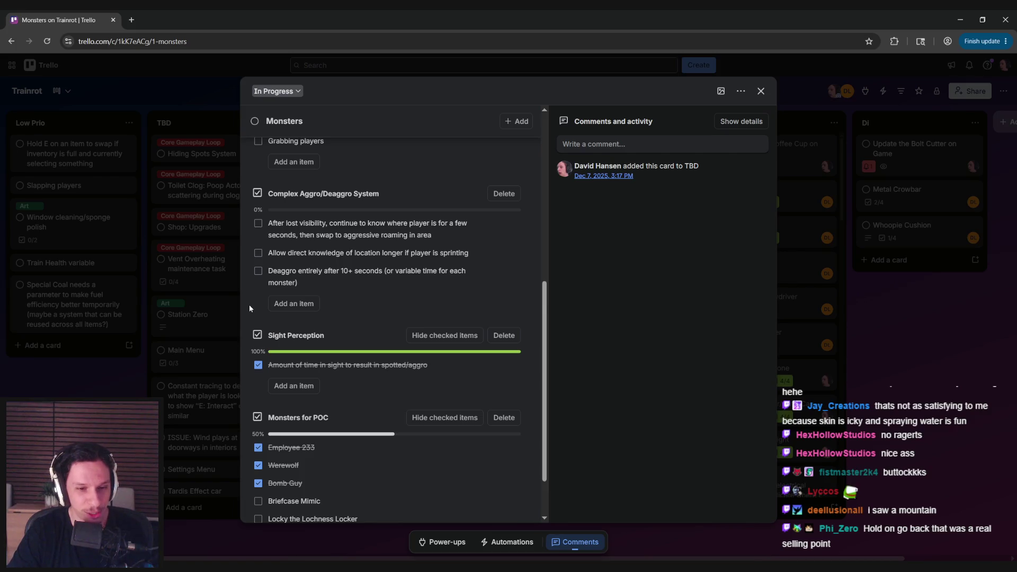
scroll(249, 309, "down", 1)
scroll(249, 308, "up", 1)
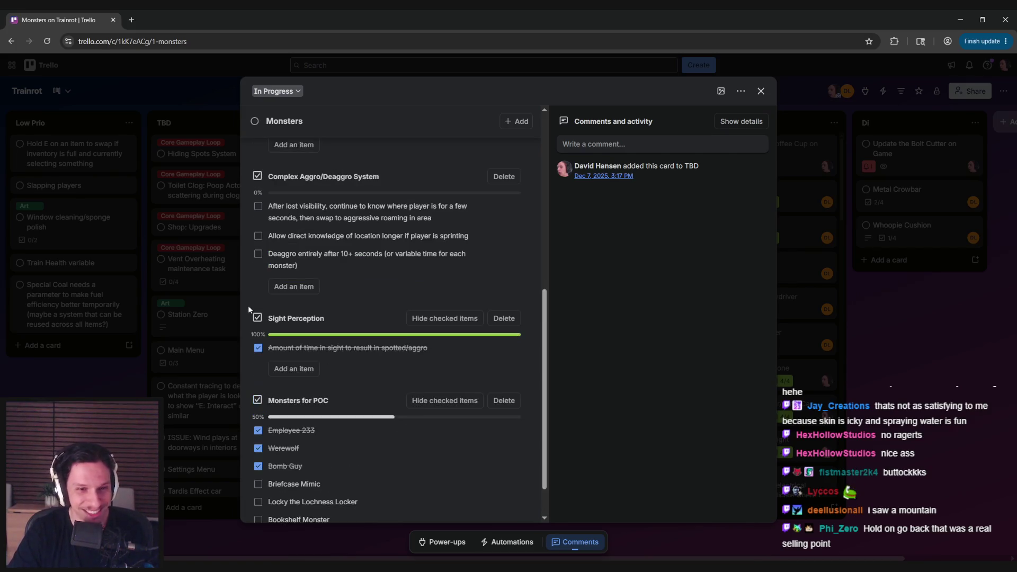
scroll(249, 307, "up", 4)
scroll(251, 364, "up", 2)
scroll(250, 363, "up", 1)
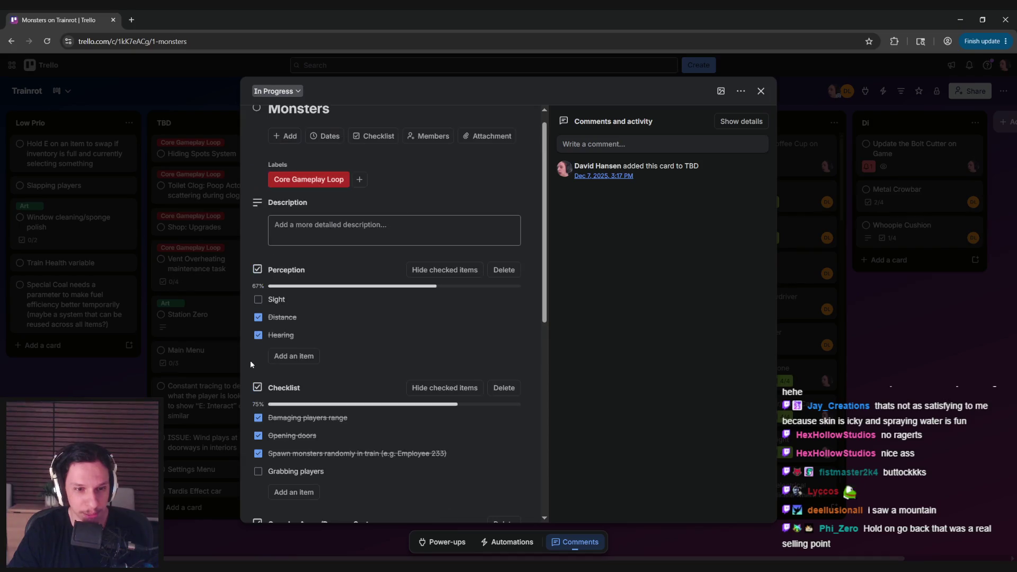
scroll(249, 360, "down", 2)
scroll(247, 361, "down", 1)
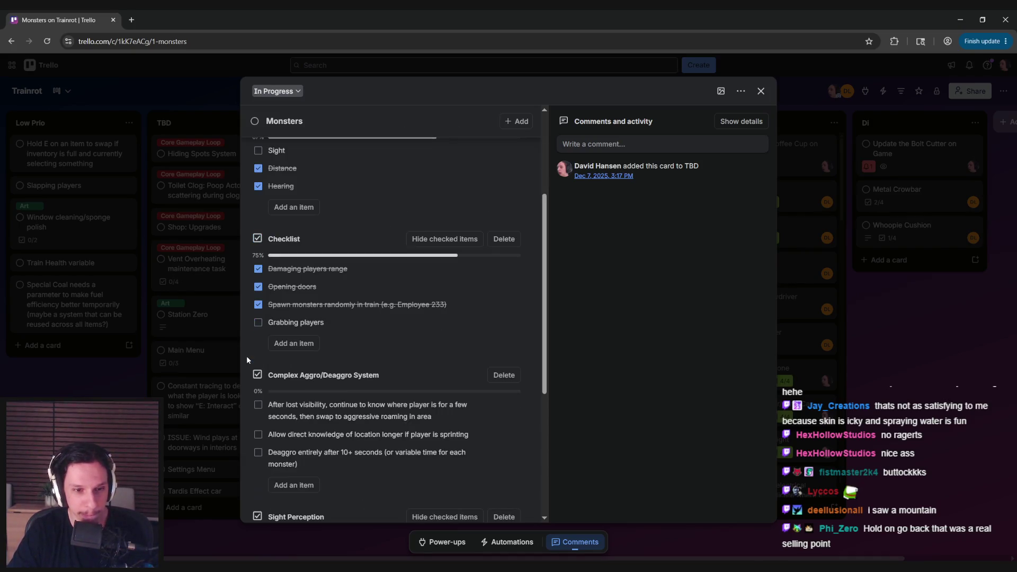
scroll(246, 360, "down", 3)
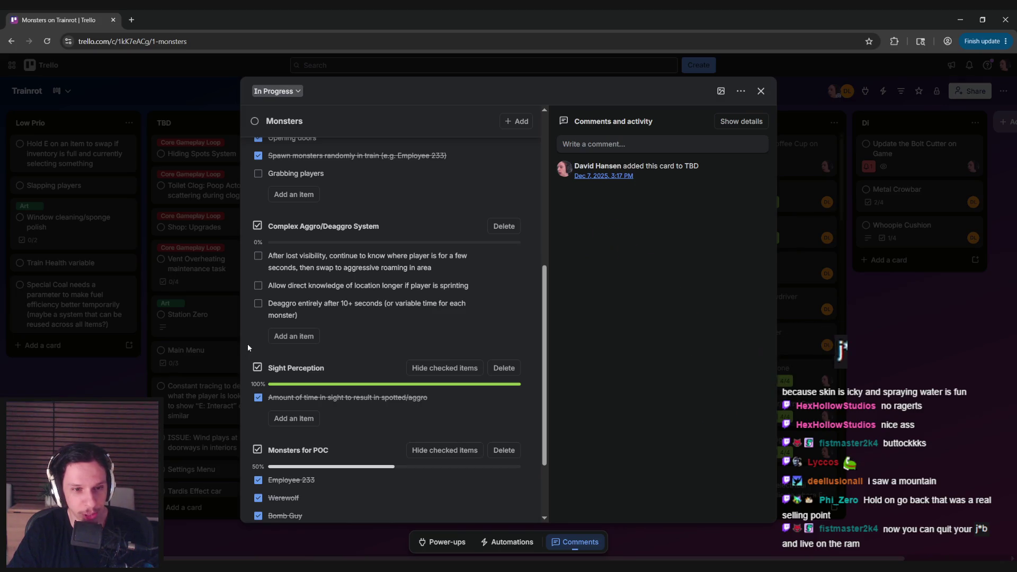
scroll(247, 344, "up", 3)
scroll(245, 358, "up", 3)
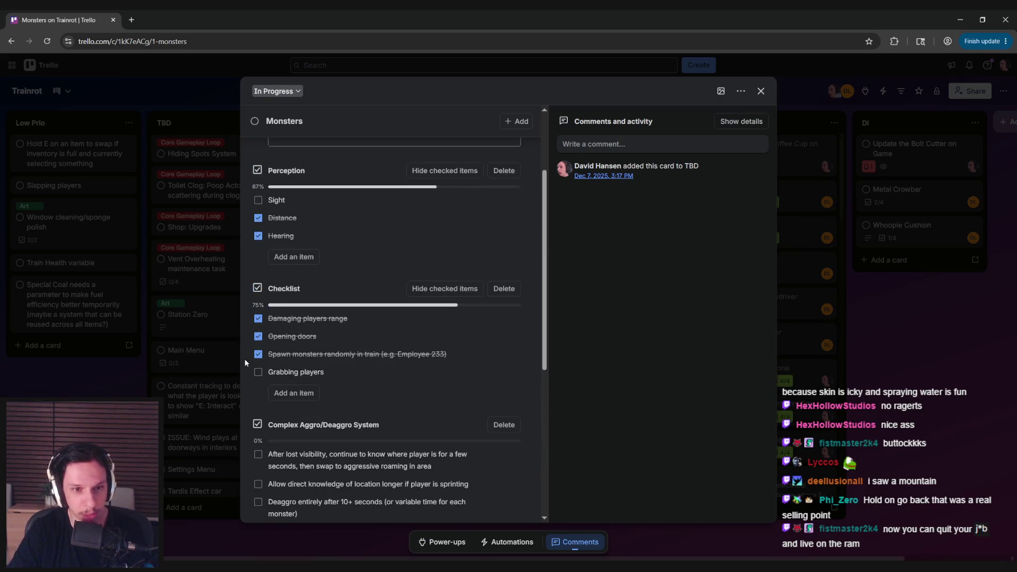
scroll(243, 358, "down", 2)
scroll(243, 359, "down", 1)
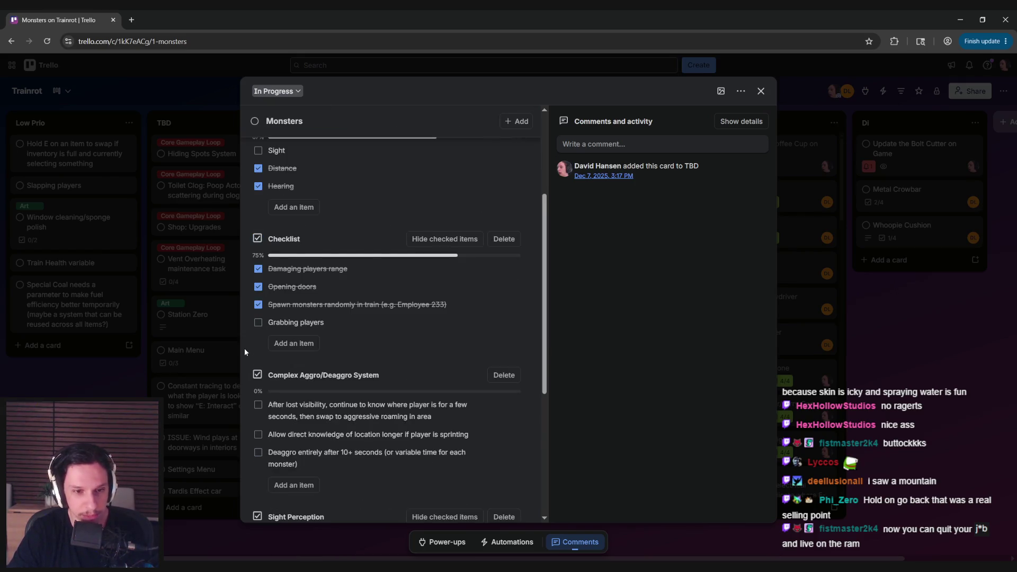
scroll(243, 355, "down", 2)
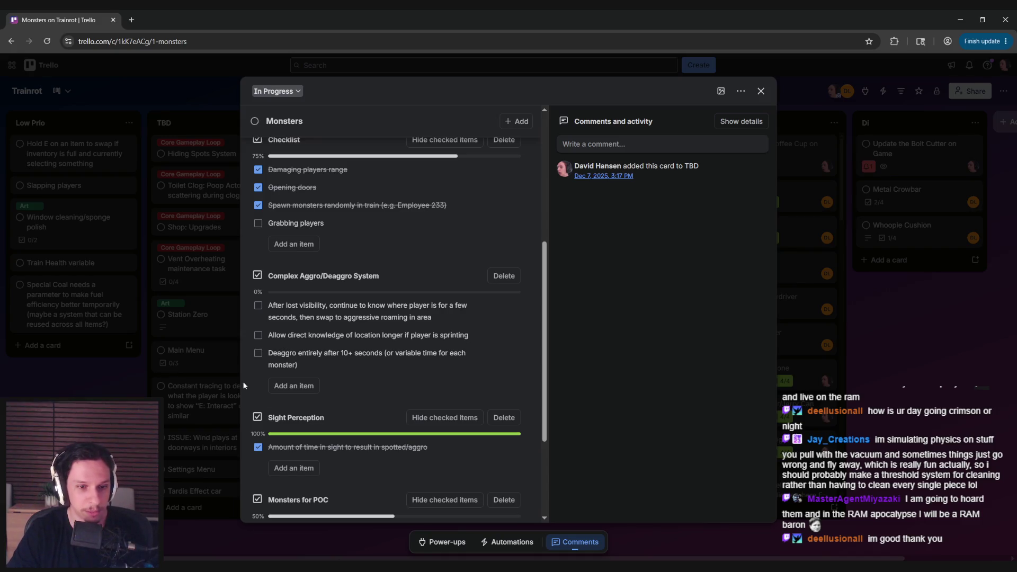
scroll(244, 380, "up", 2)
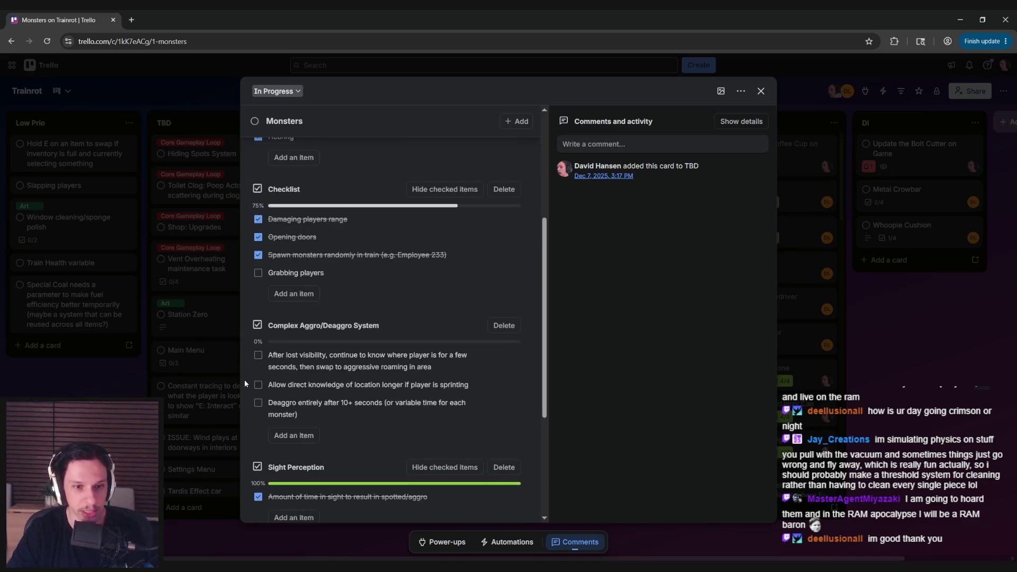
scroll(244, 380, "down", 1)
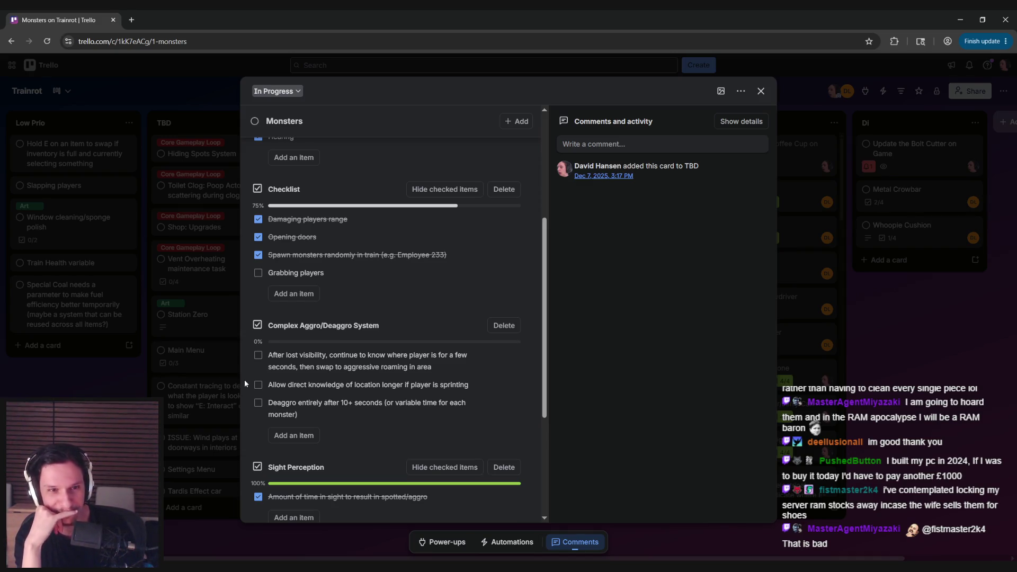
scroll(244, 380, "up", 5)
left_click(135, 383)
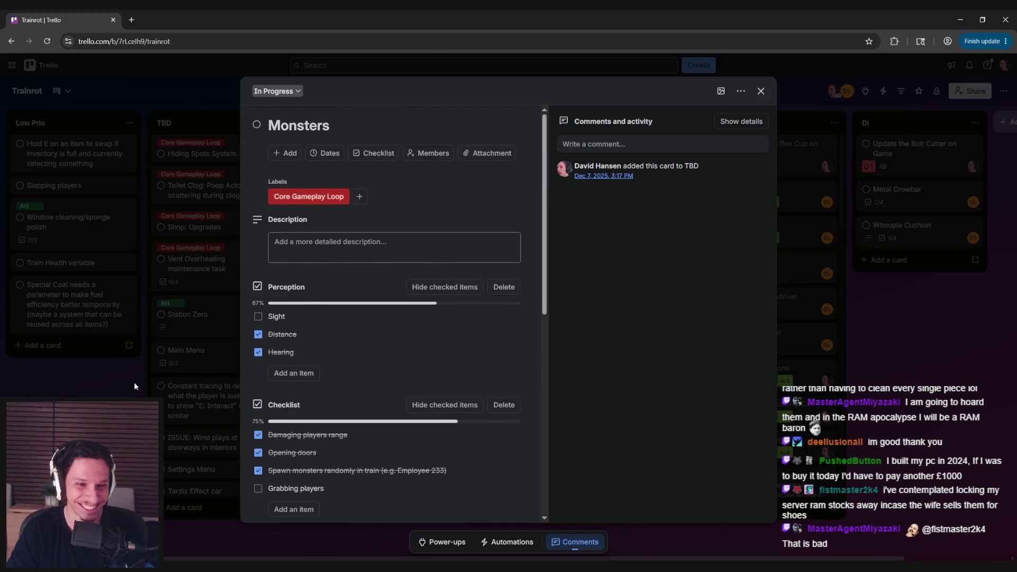
- Open and close the Front Train Engine Panels, Monsters and The Quota Rework cards
left_click(491, 245)
key("Escape")
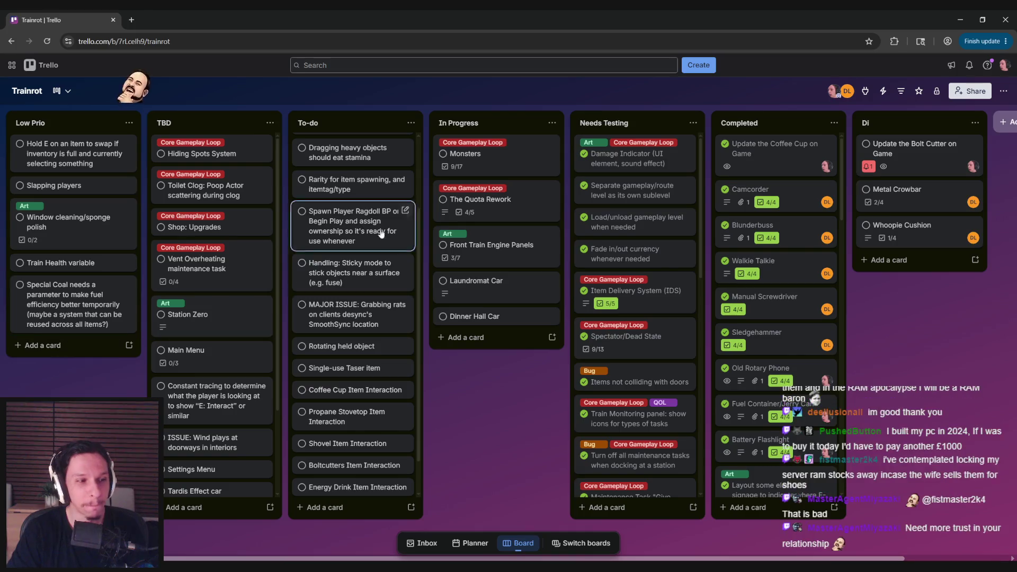
left_click(477, 153)
left_click(230, 320)
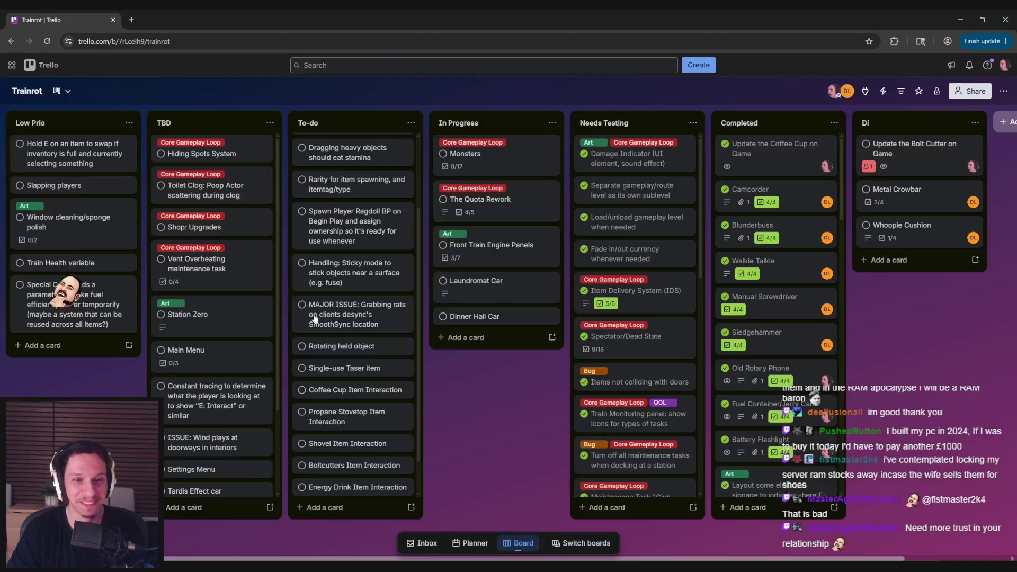
left_click(479, 199)
left_click(178, 404)
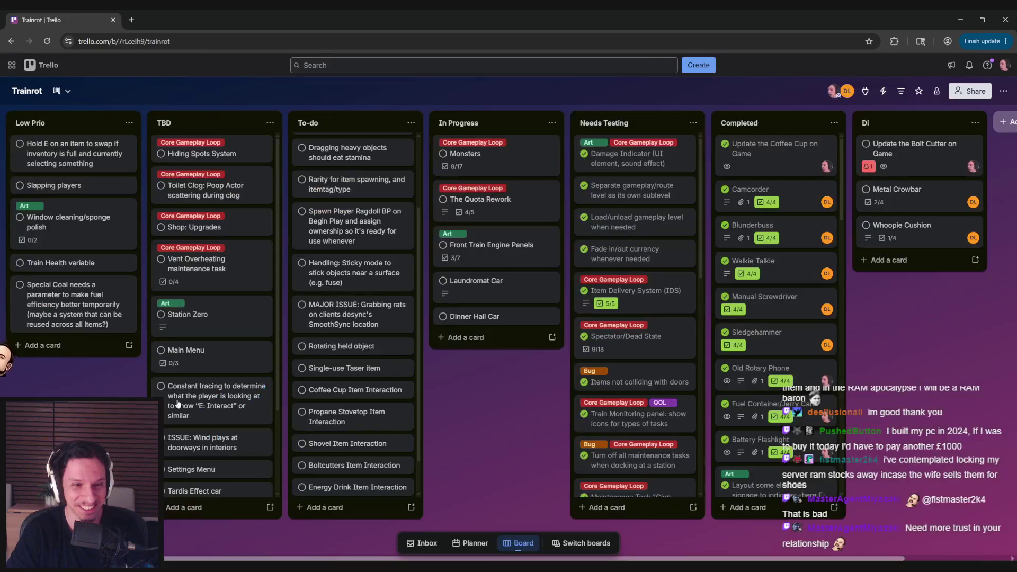
- Check the Main Menu and Vent Overheating cards, then switch to the Unreal Editor
scroll(351, 318, "up", 3)
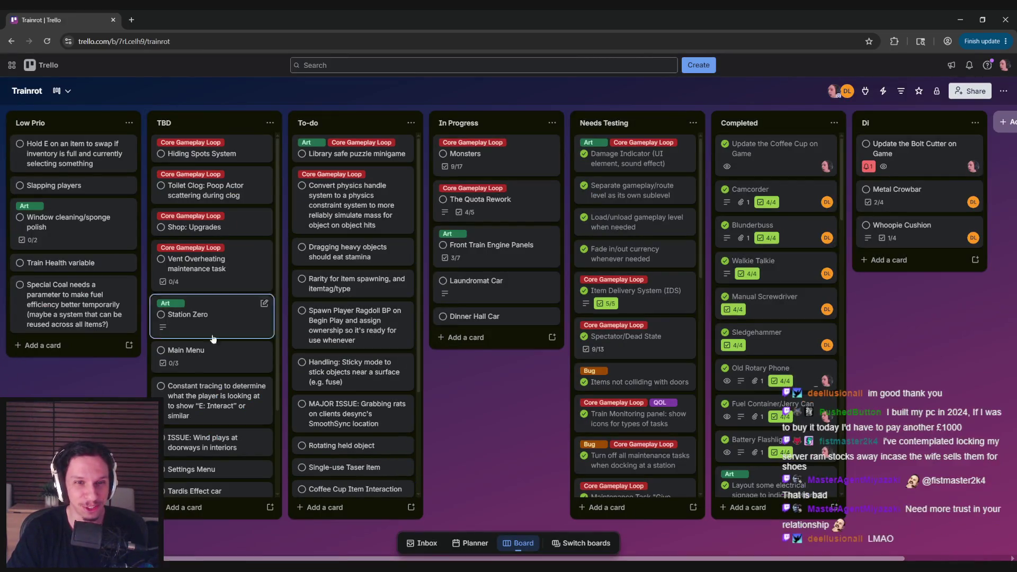
scroll(210, 381, "down", 3)
scroll(210, 415, "up", 3)
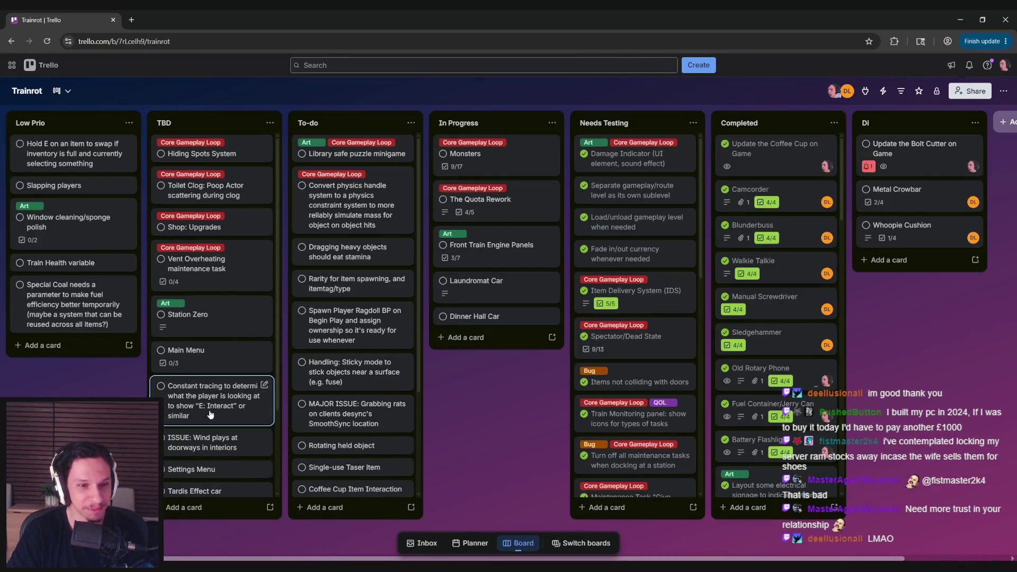
left_click(187, 366)
left_click(186, 370)
left_click(230, 268)
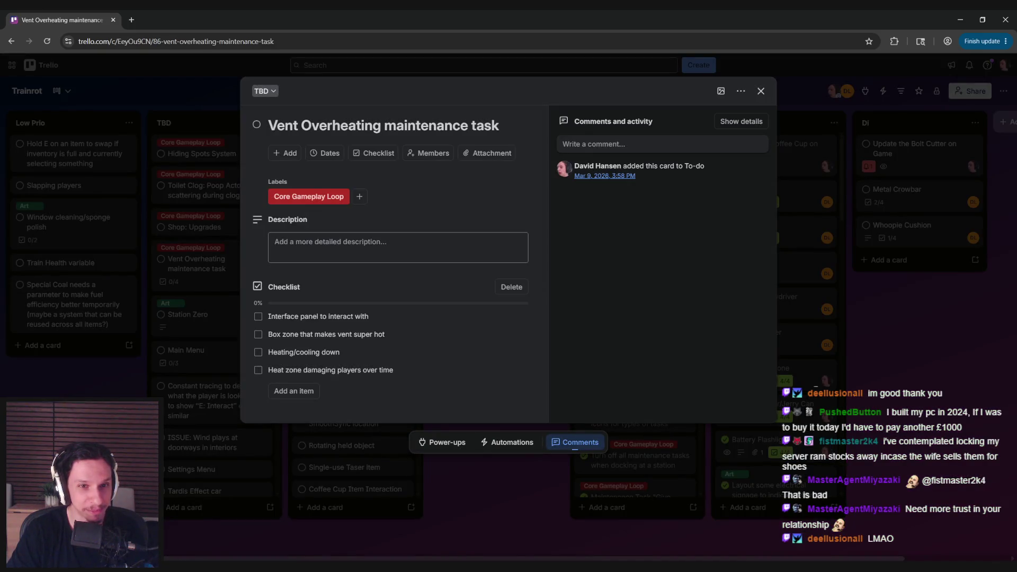
key("Escape")
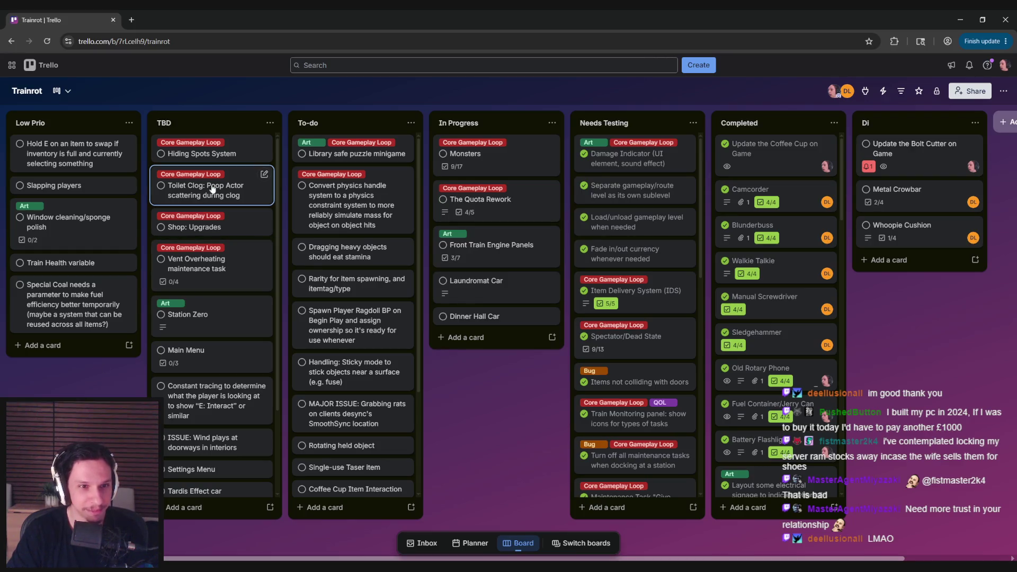
key("alt+Tab")
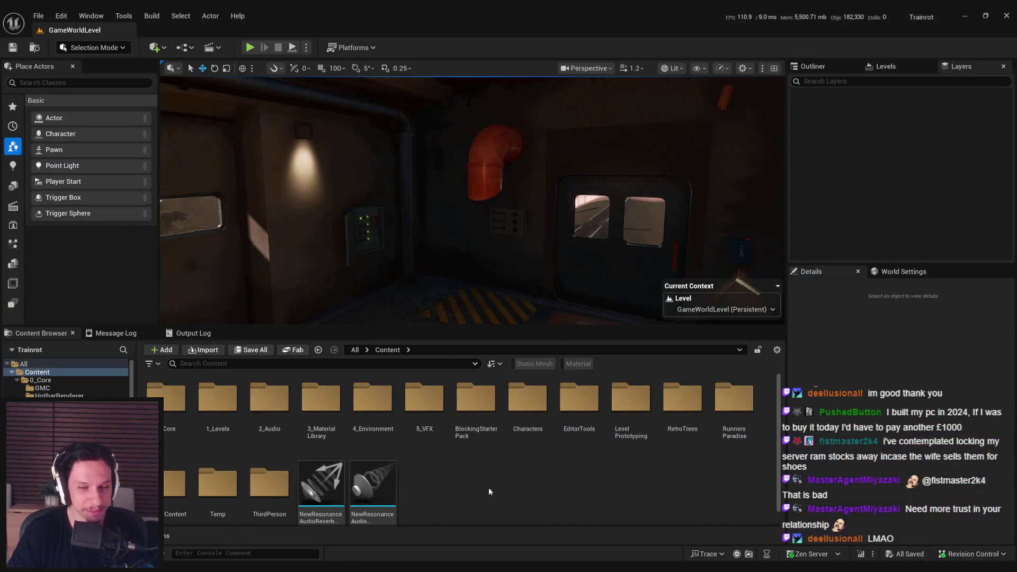
- Switch back to Trello and open the Monsters card in the In Progress list
key("alt+Tab")
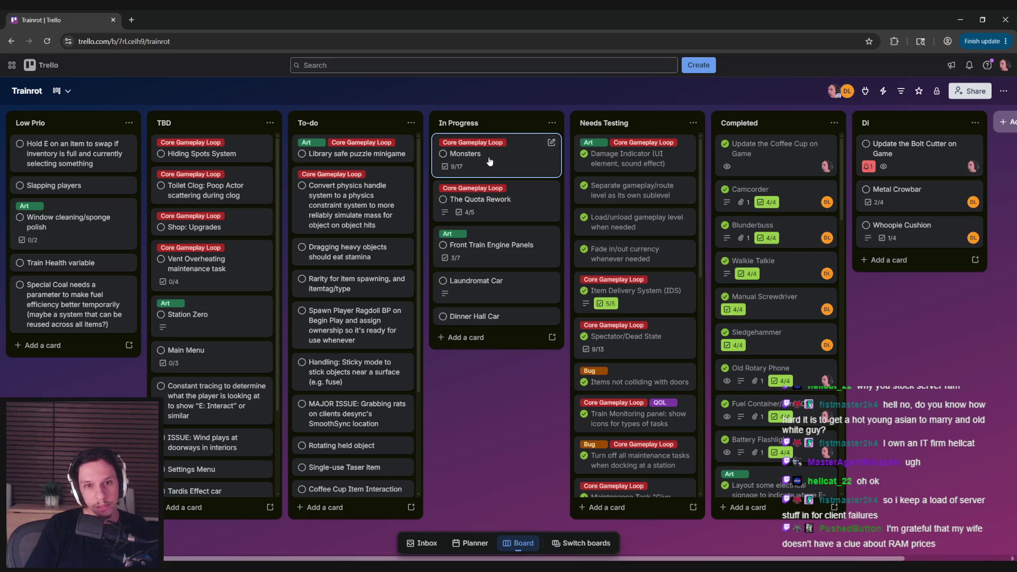
left_click(465, 154)
scroll(252, 345, "down", 8)
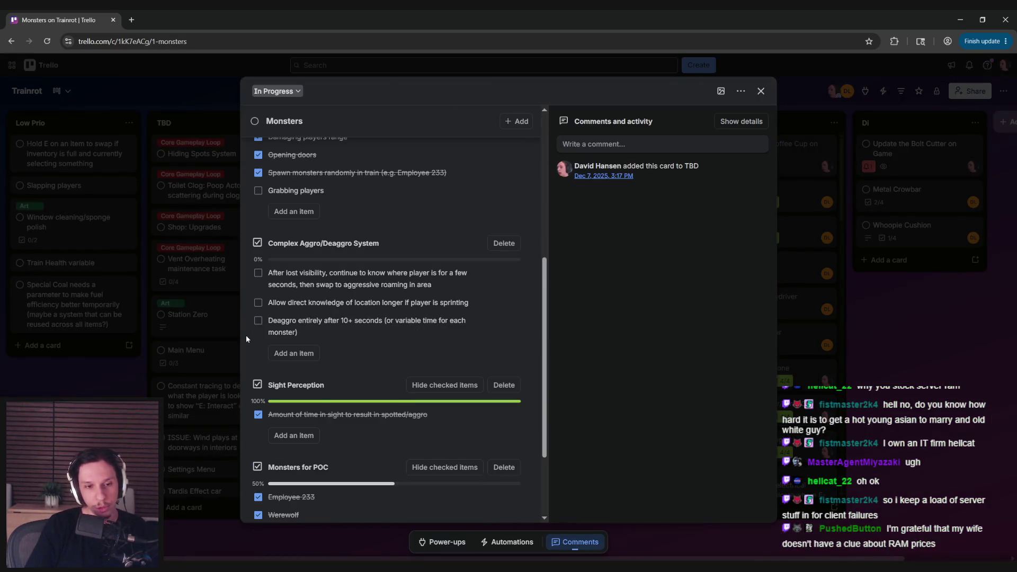
- Review the Complex Aggro/Deaggro System and Monsters for POC checklists, then close the Monsters card
scroll(246, 333, "up", 6)
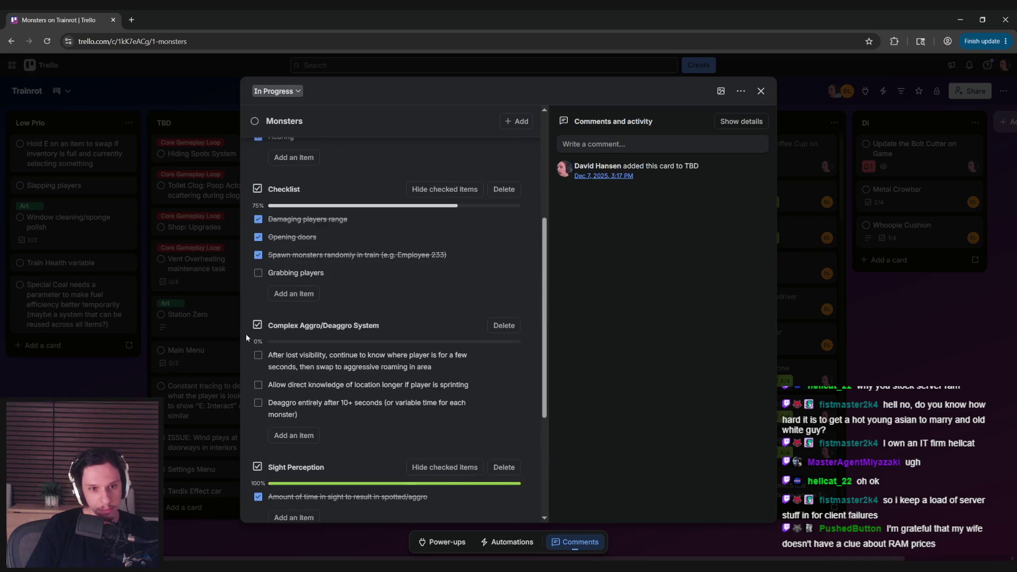
scroll(246, 334, "up", 2)
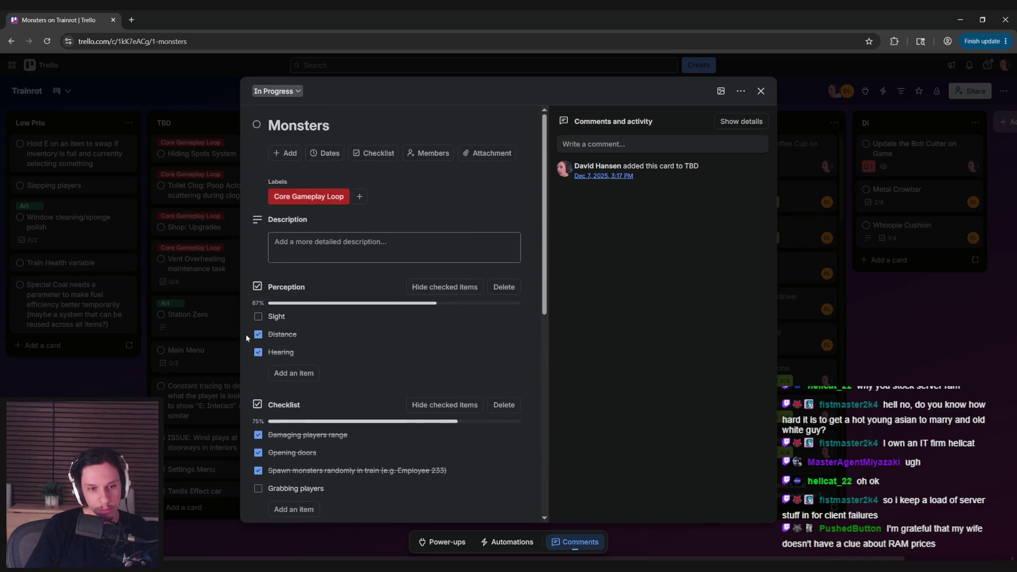
scroll(246, 335, "down", 4)
scroll(245, 335, "down", 1)
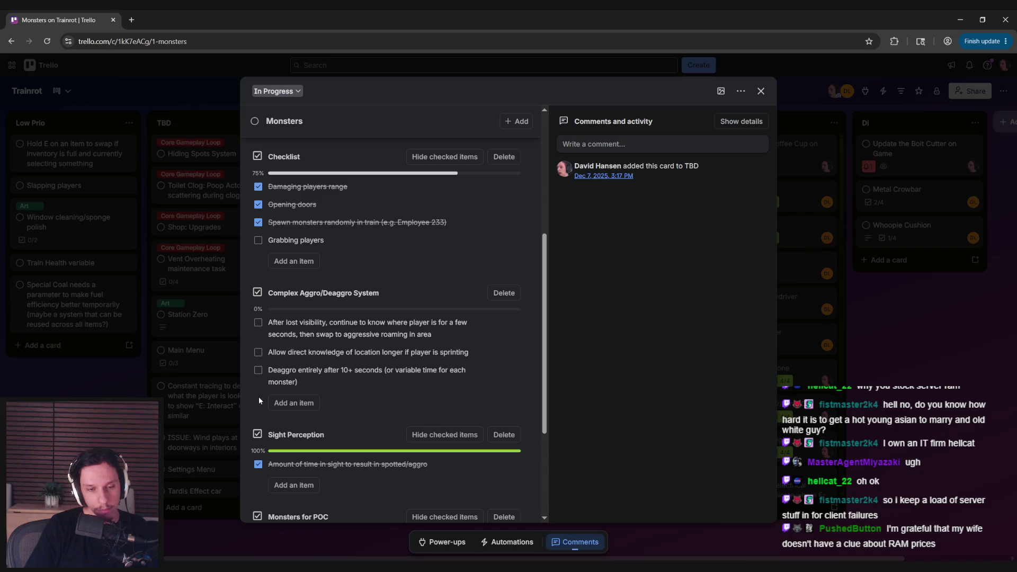
scroll(259, 396, "down", 1)
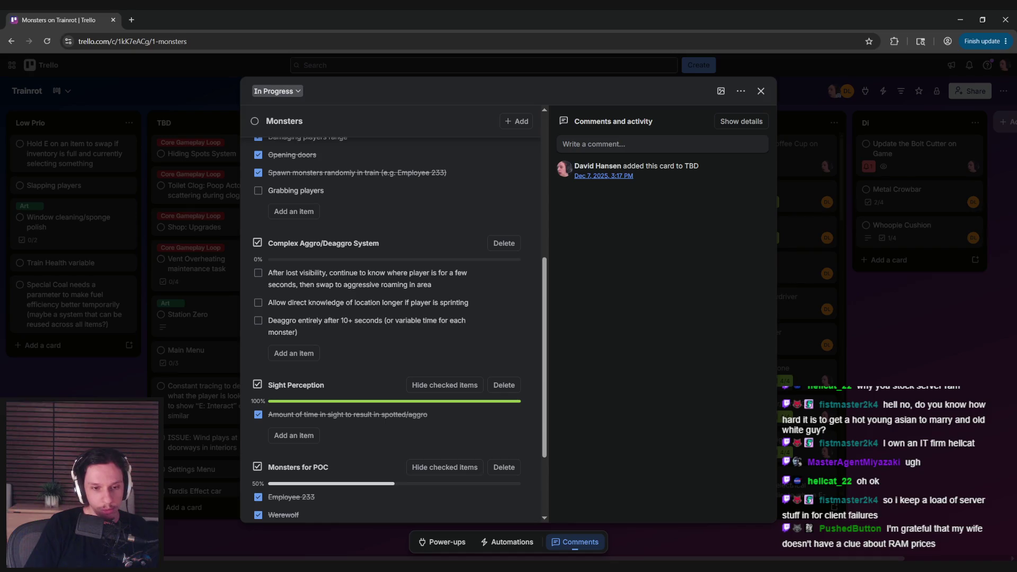
scroll(251, 371, "down", 2)
scroll(250, 370, "up", 5)
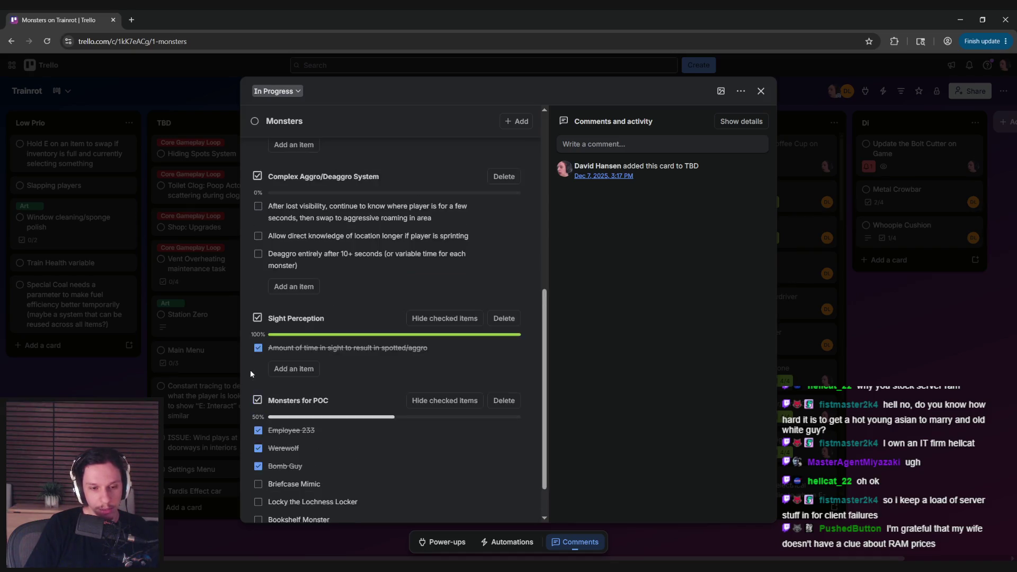
scroll(250, 370, "up", 3)
scroll(250, 370, "down", 5)
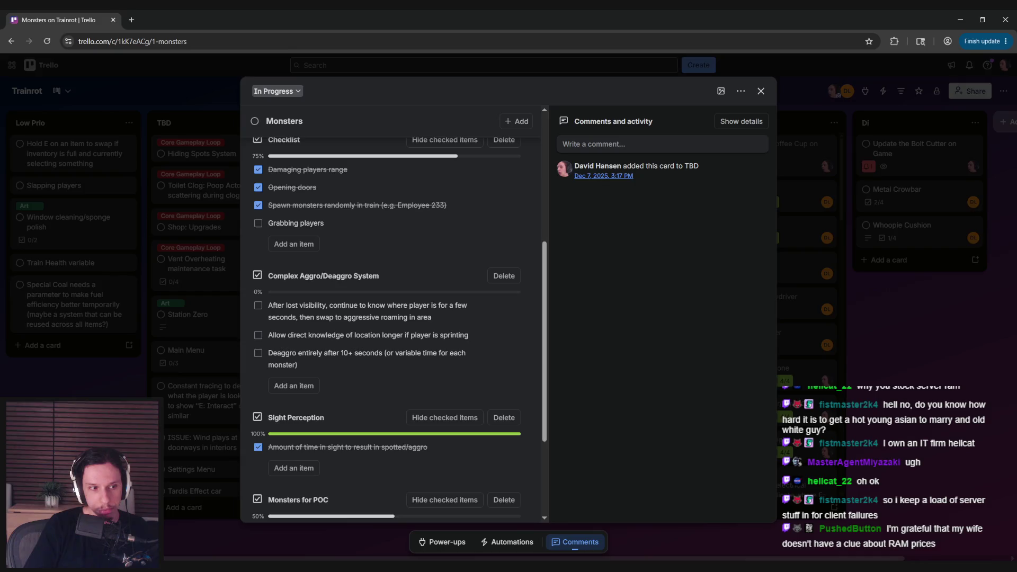
key("Escape")
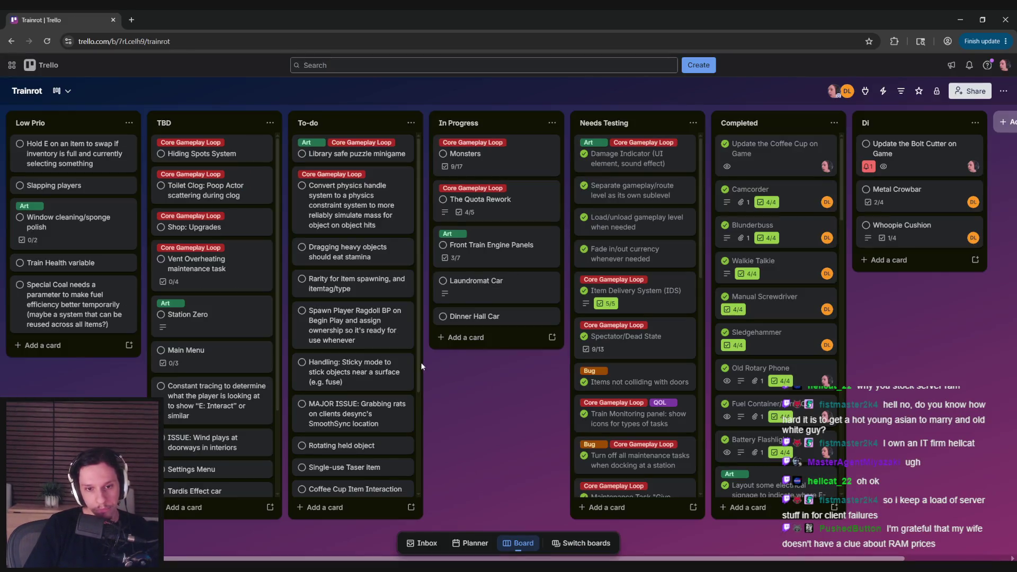
- Scroll through the Trello To-do and TBD lists, then return to the Unreal Editor
mouse_move(417, 370)
left_mouse_down()
mouse_move(419, 478)
mouse_move(421, 323)
left_mouse_up()
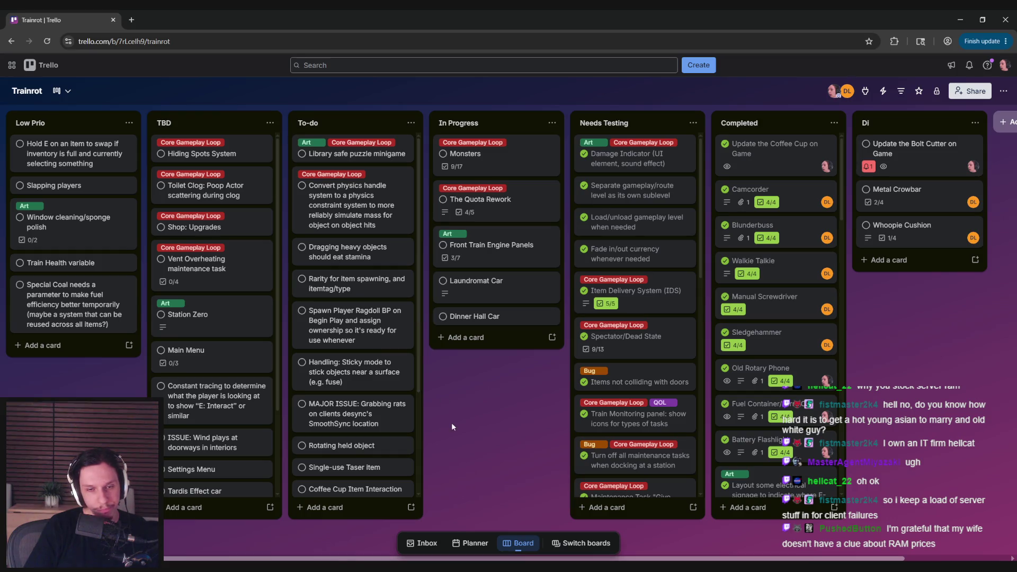
scroll(222, 385, "down", 2)
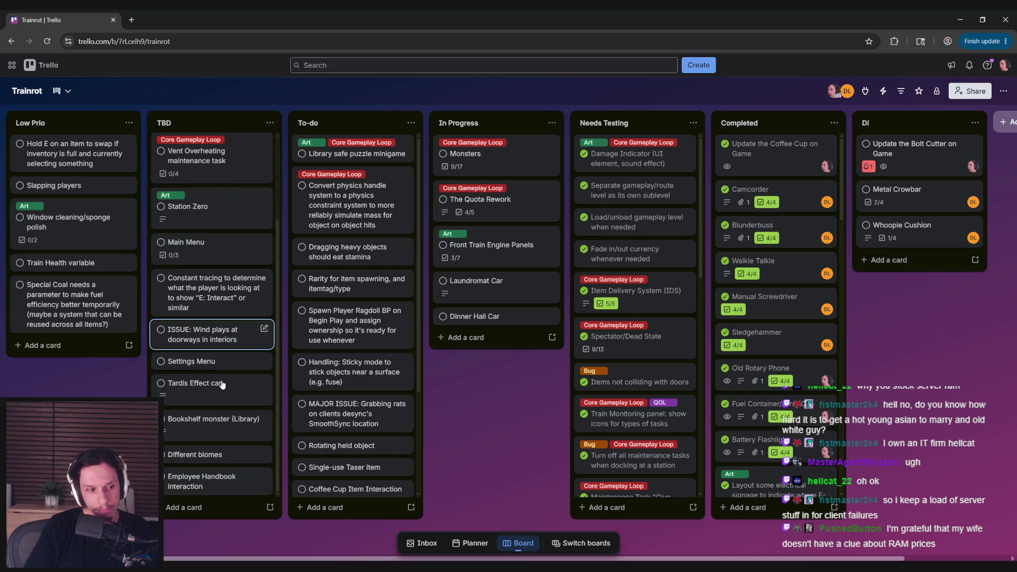
scroll(222, 385, "up", 2)
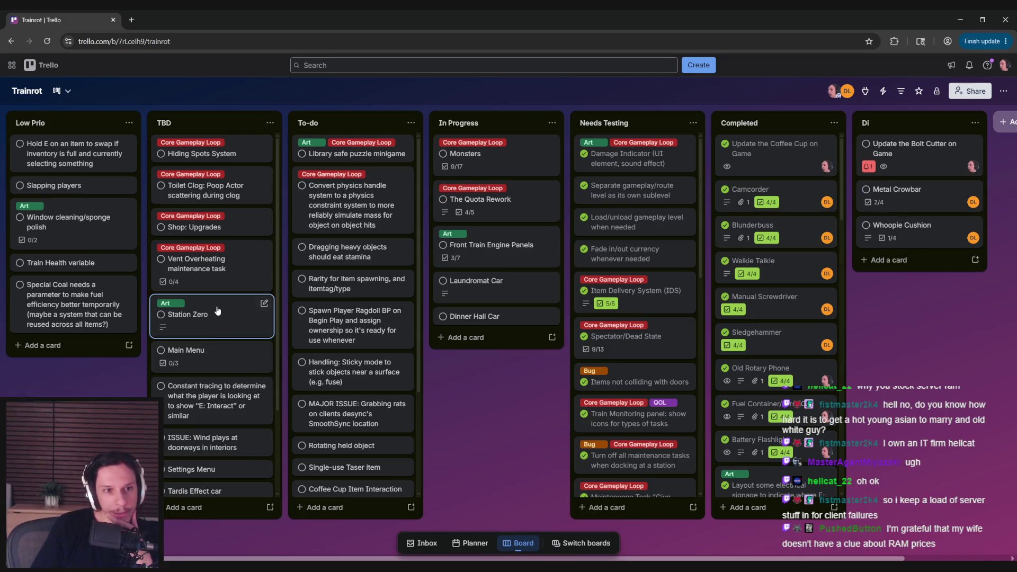
scroll(214, 311, "down", 2)
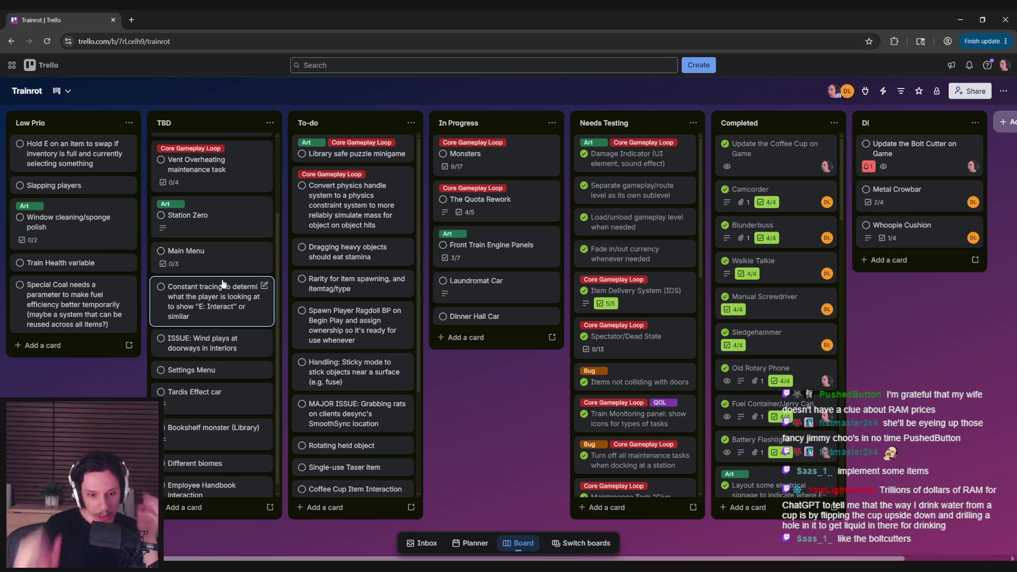
key("alt+Tab")
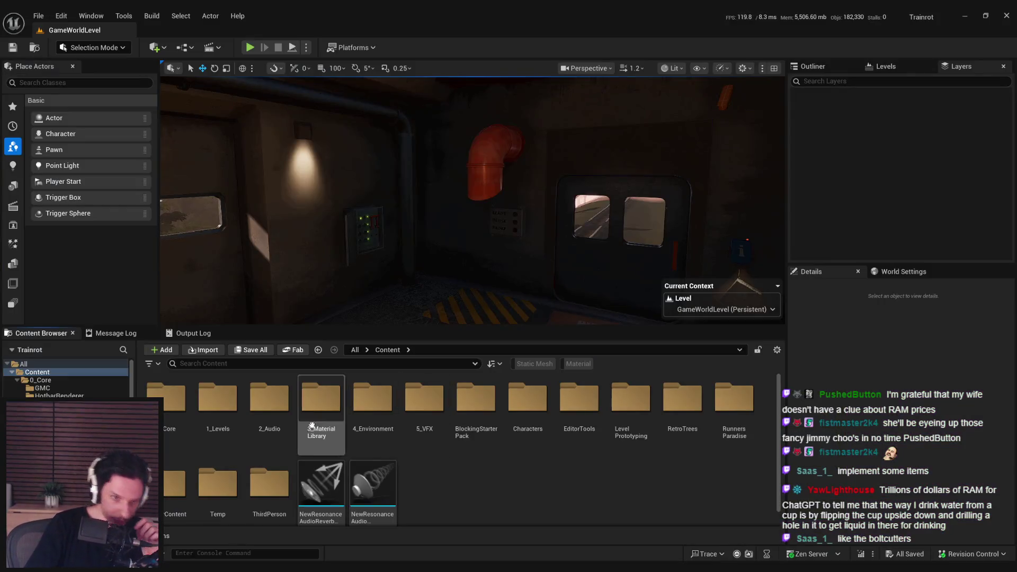
- Navigate into the Content/0_Core/Items folder
double_click(166, 400)
left_click(317, 398)
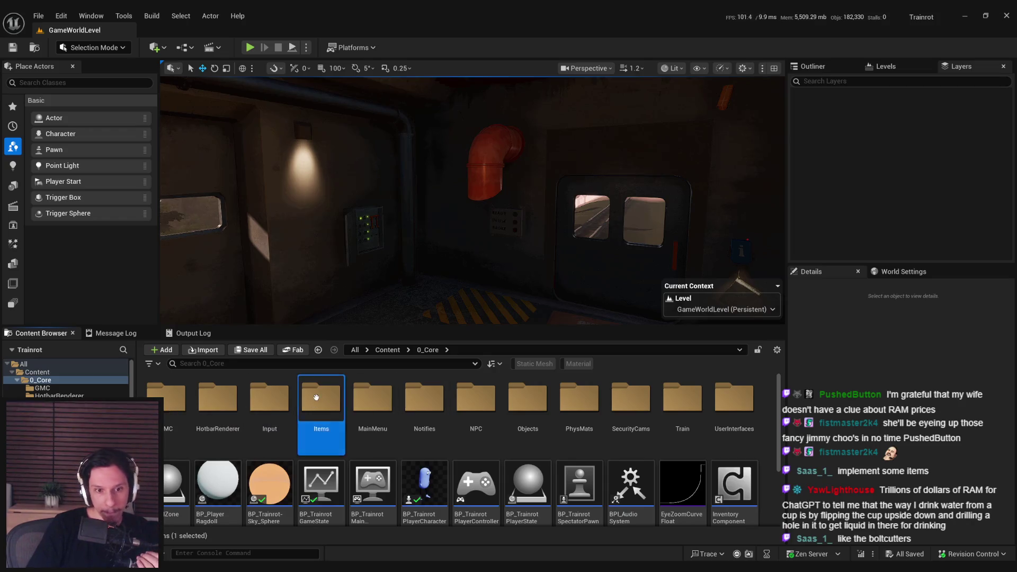
double_click(316, 397)
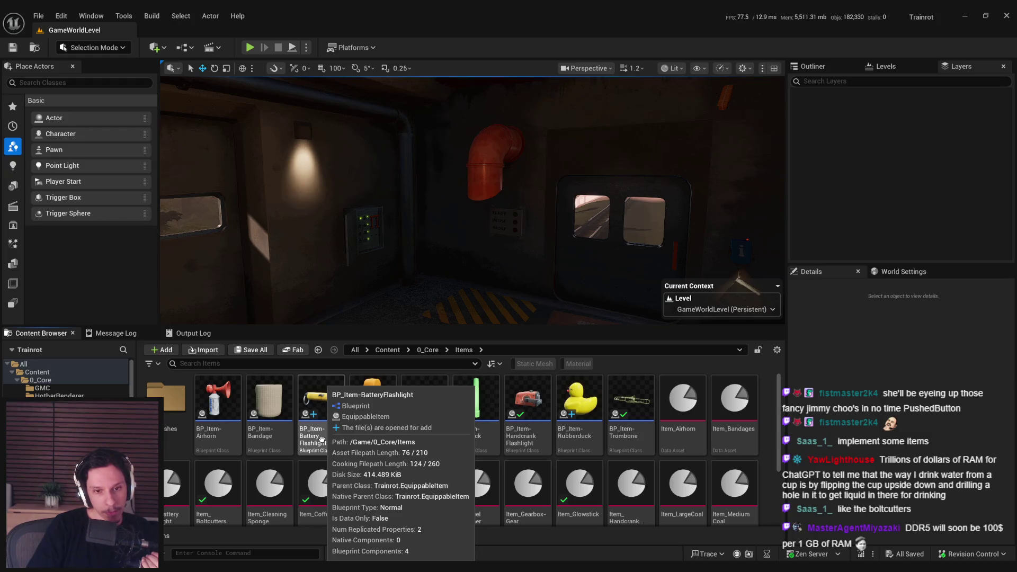
- Duplicate BP_Item-BatteryFlashlight as BP_Item-Boltcutters, then switch to Notion
right_click(321, 439)
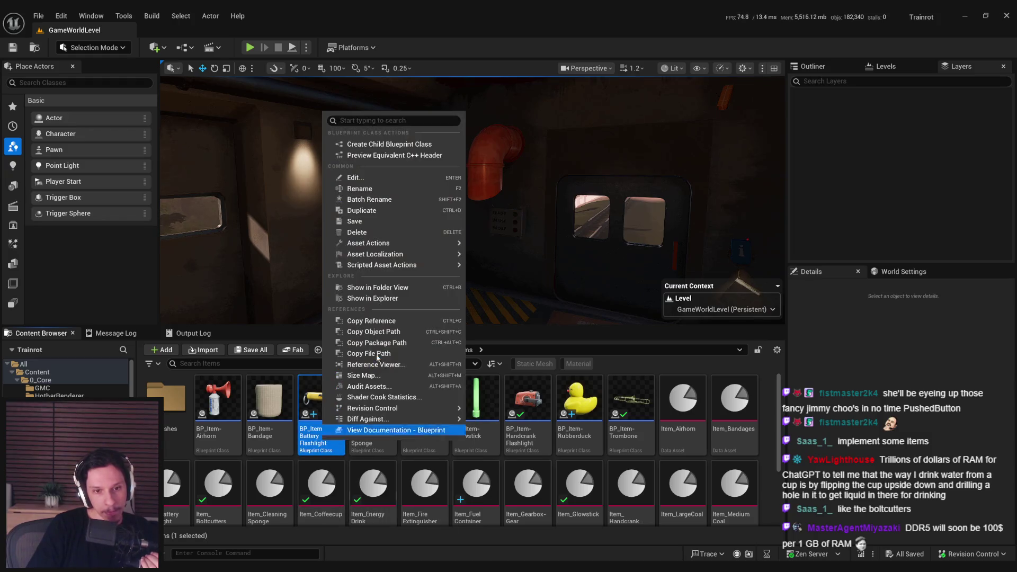
left_click(356, 211)
key("BackSpace")
key("BackSpace")
key("BackSpace")
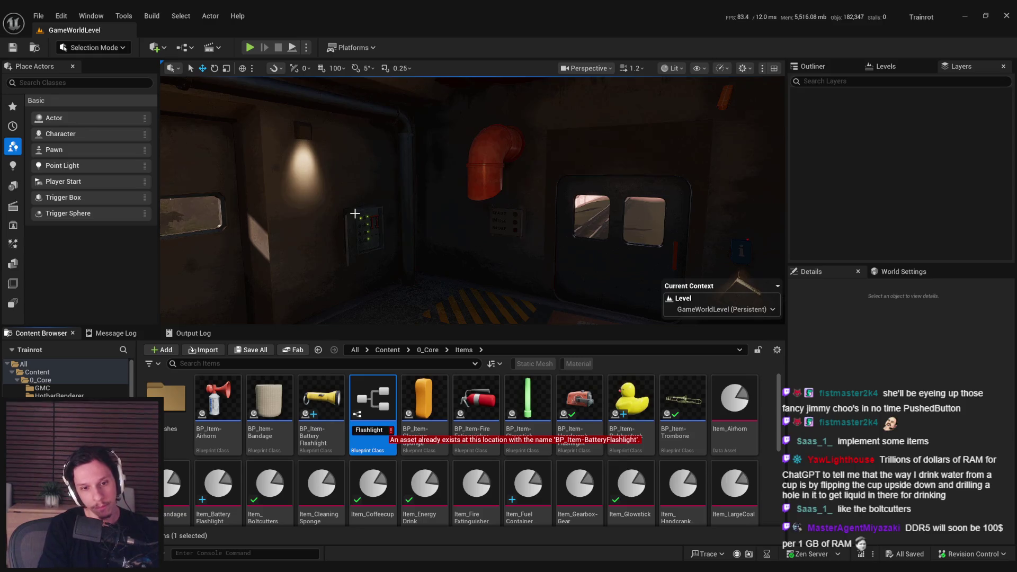
type("P_Item-Boltcutters")
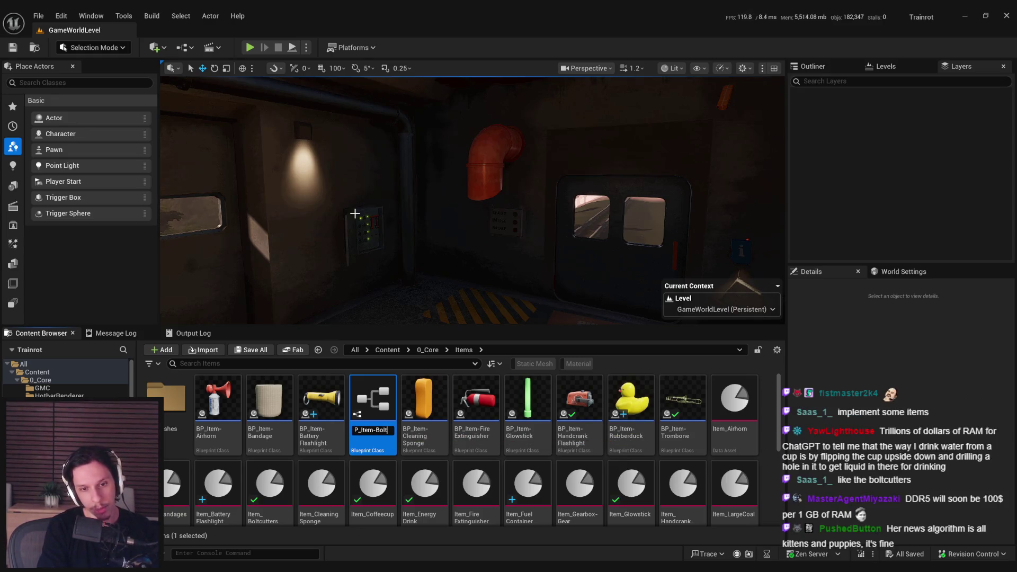
key("Return")
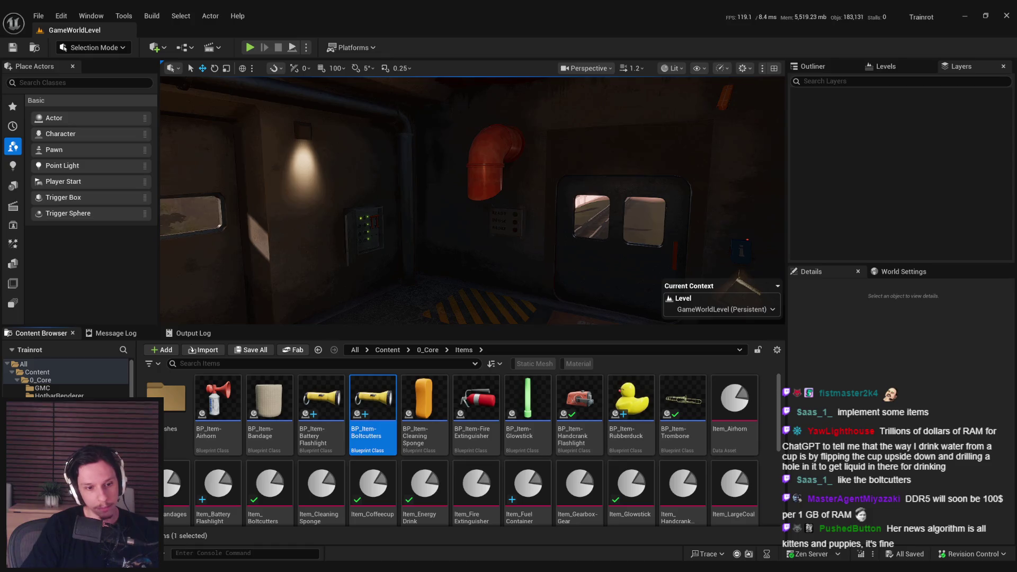
key("alt+Tab")
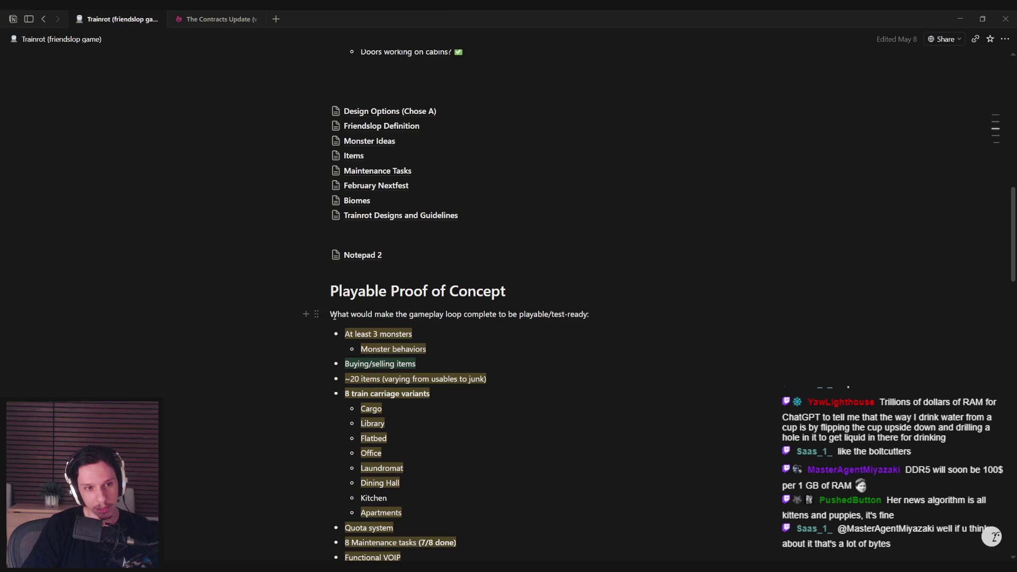
- Open the Notepad 2 page from the Trainrot page and scroll through its dated notes
scroll(335, 316, "up", 2)
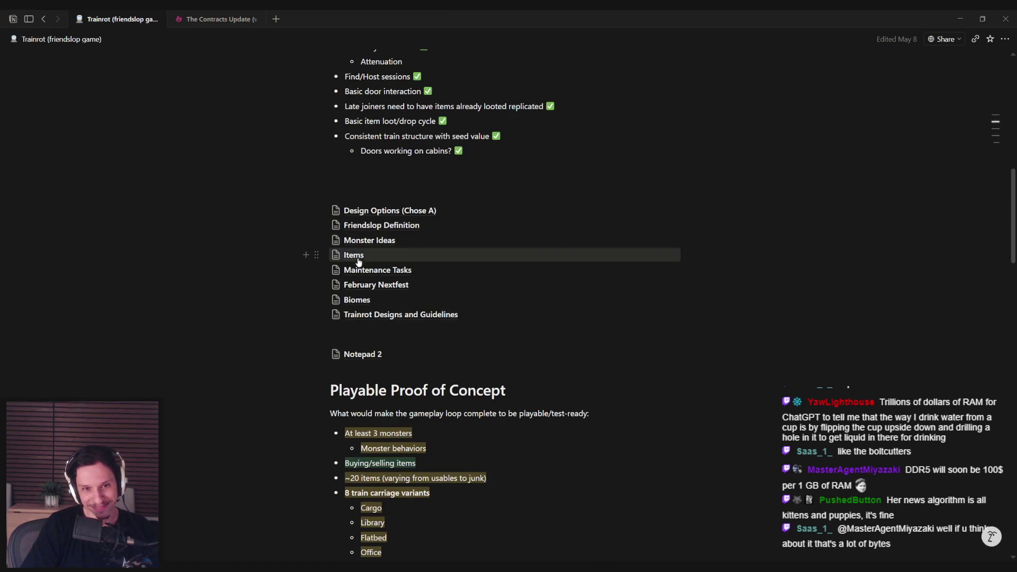
left_click(361, 355)
scroll(361, 356, "down", 15)
scroll(364, 352, "down", 16)
scroll(363, 352, "up", 16)
scroll(354, 373, "up", 8)
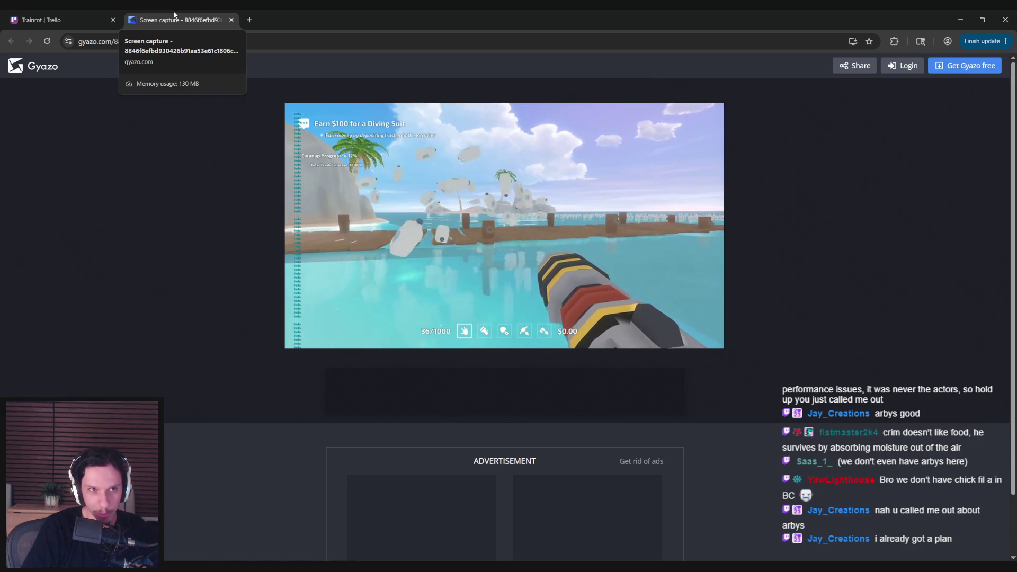
- Close the Gyazo capture tab and return to the Unreal Editor
middle_click(174, 14)
key("alt+Tab")
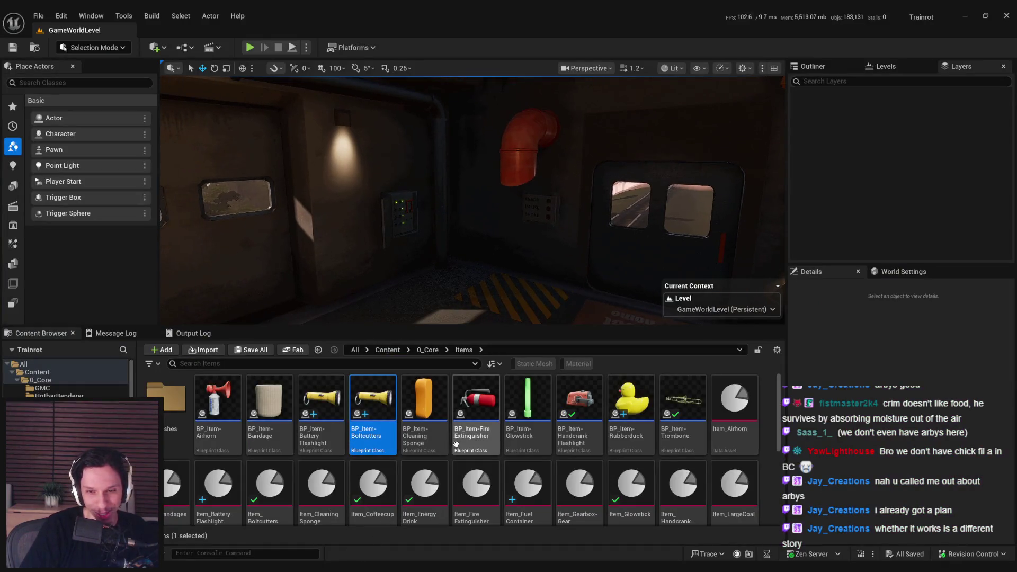
scroll(780, 409, "down", 3)
scroll(636, 413, "up", 3)
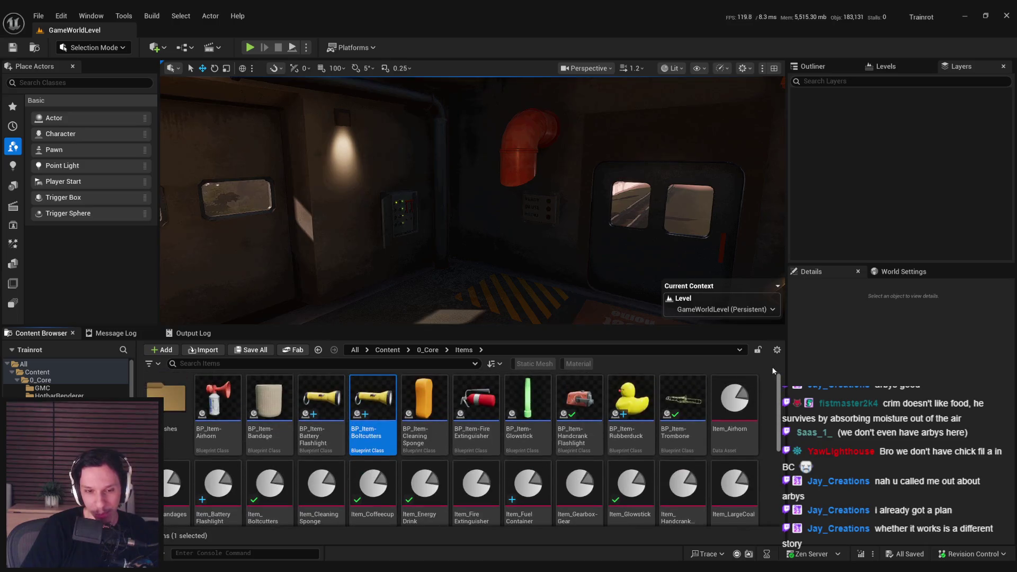
left_click(457, 414)
left_click(770, 414)
scroll(636, 418, "down", 2)
scroll(530, 419, "up", 2)
left_click(424, 402)
left_click(459, 404)
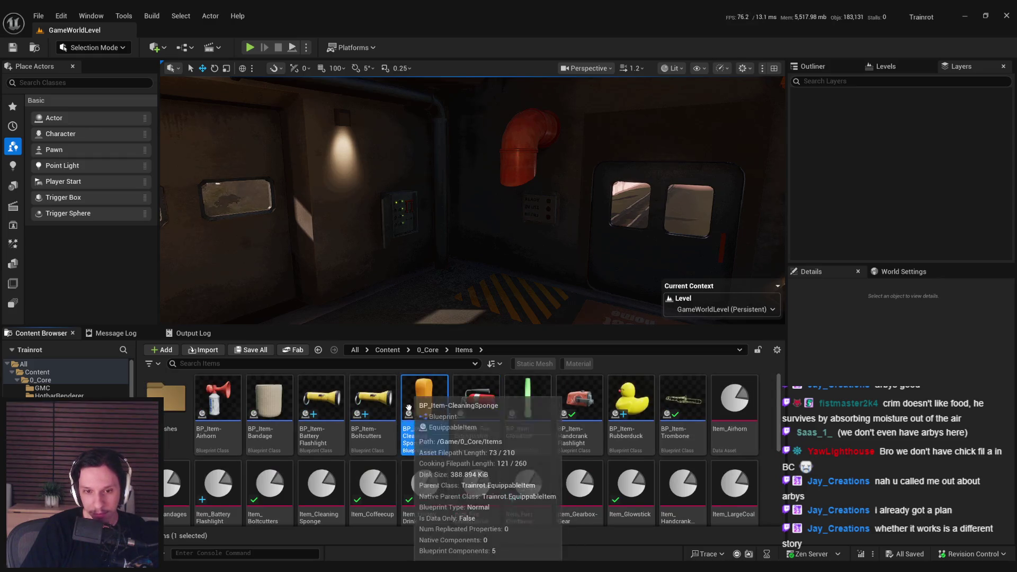
scroll(466, 419, "down", 2)
left_click(477, 441)
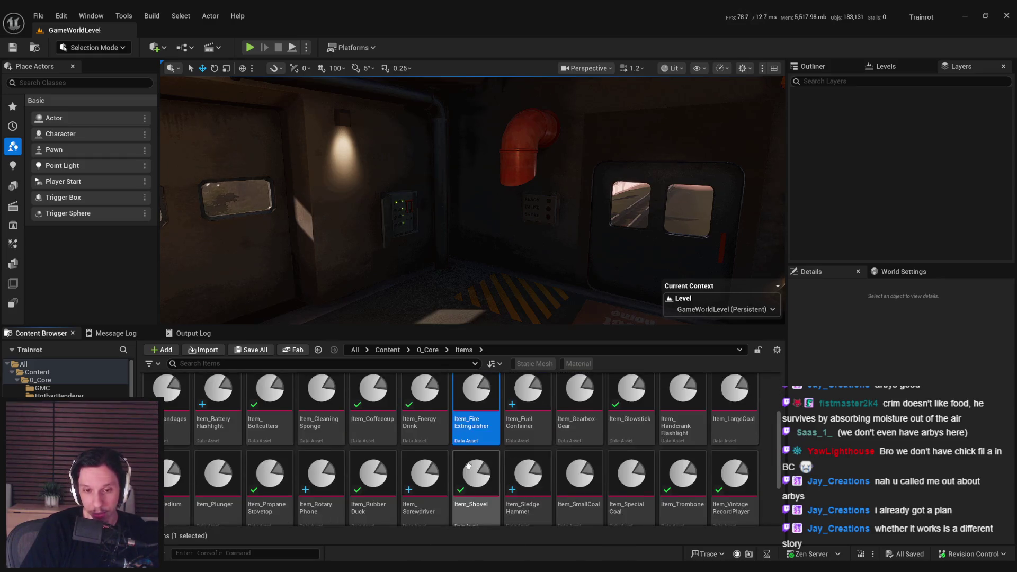
scroll(453, 485, "down", 2)
left_click(451, 486)
scroll(453, 487, "up", 2)
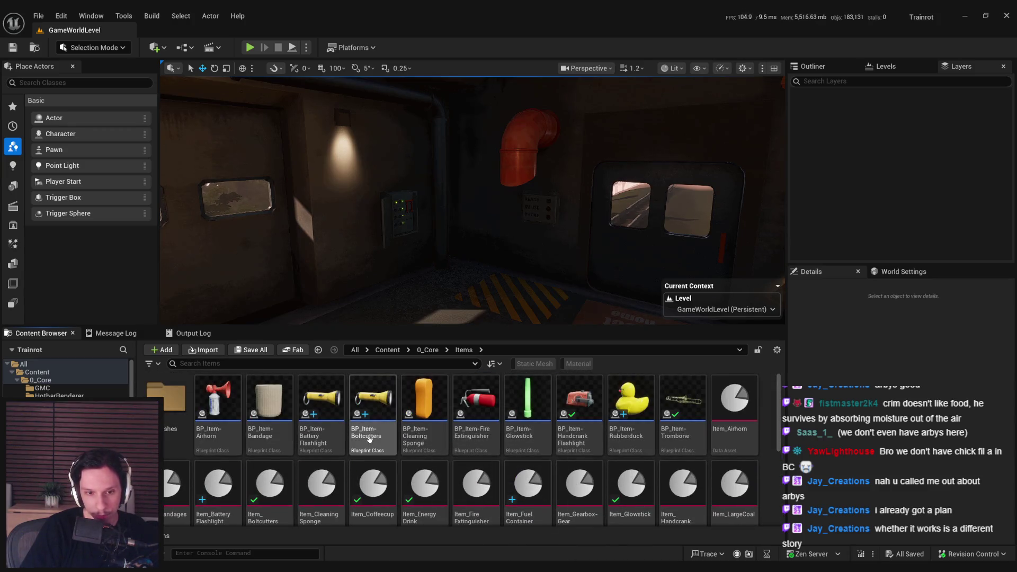
- Open BP_Item-Boltcutters and delete its SpotLight component
double_click(373, 419)
left_click(253, 68)
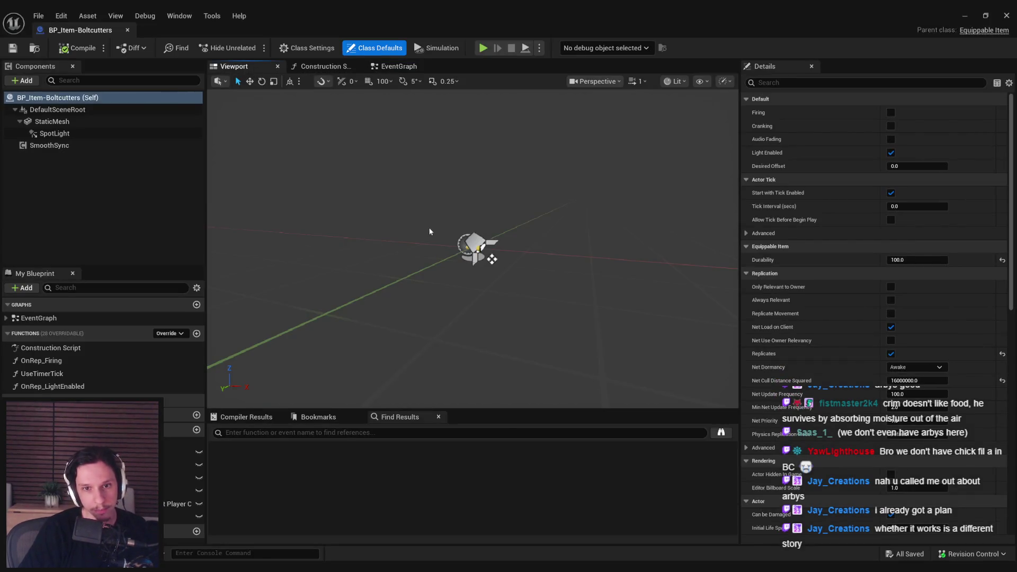
left_click(41, 137)
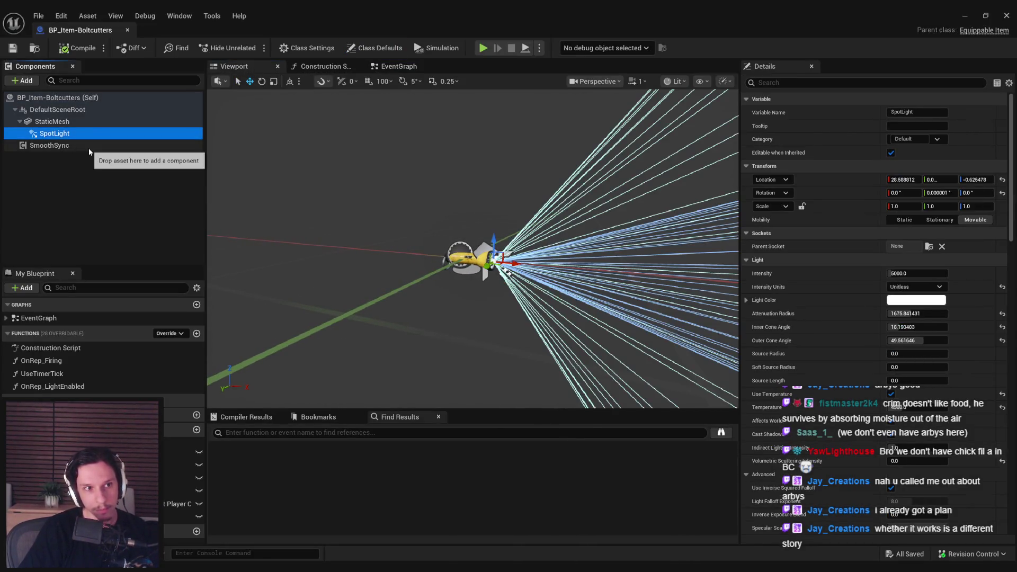
key("Delete")
- Delete the Switch Light State nodes flagged by the compiler and recompile cleanly
left_click(77, 48)
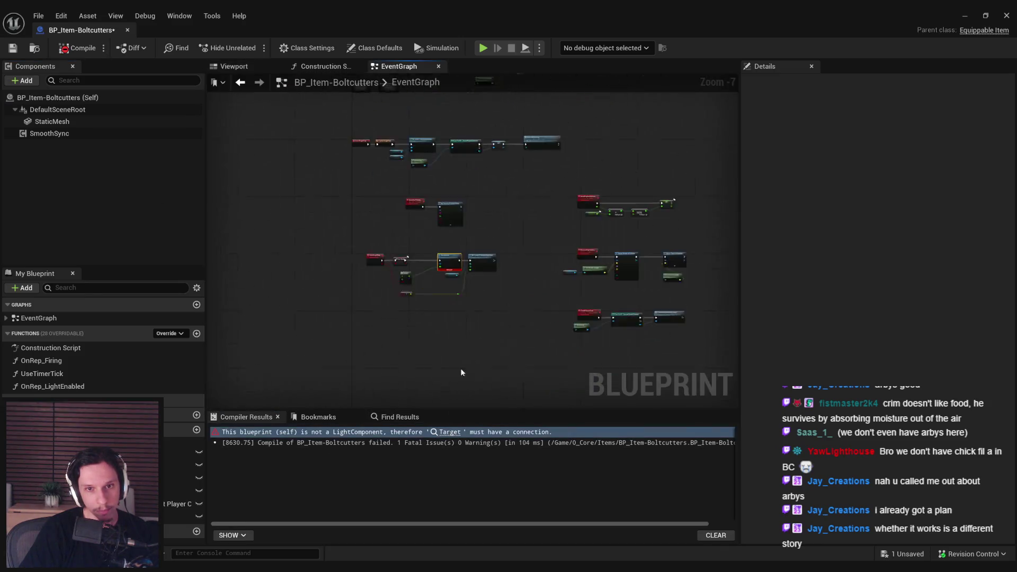
left_click(450, 432)
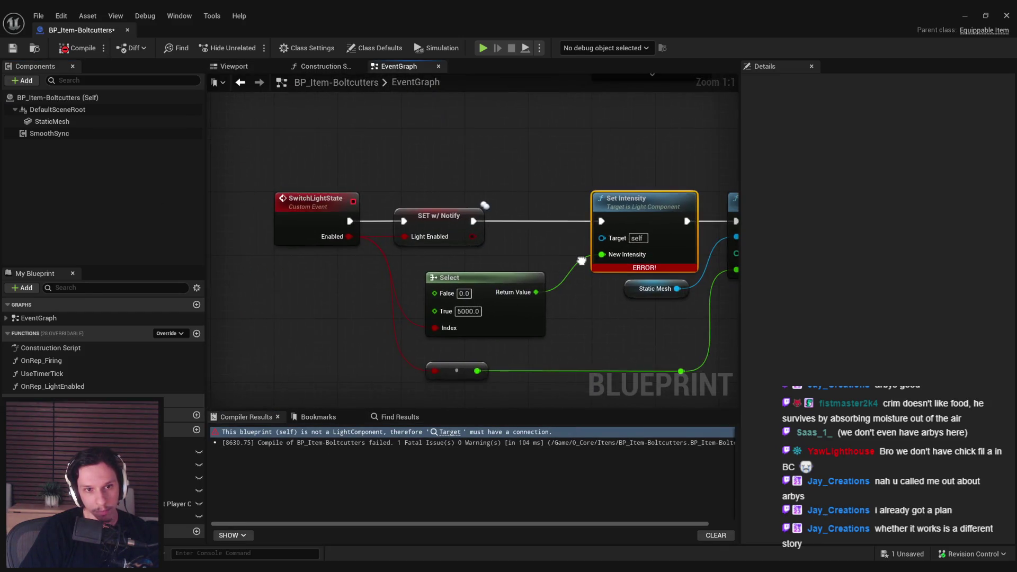
key("F7")
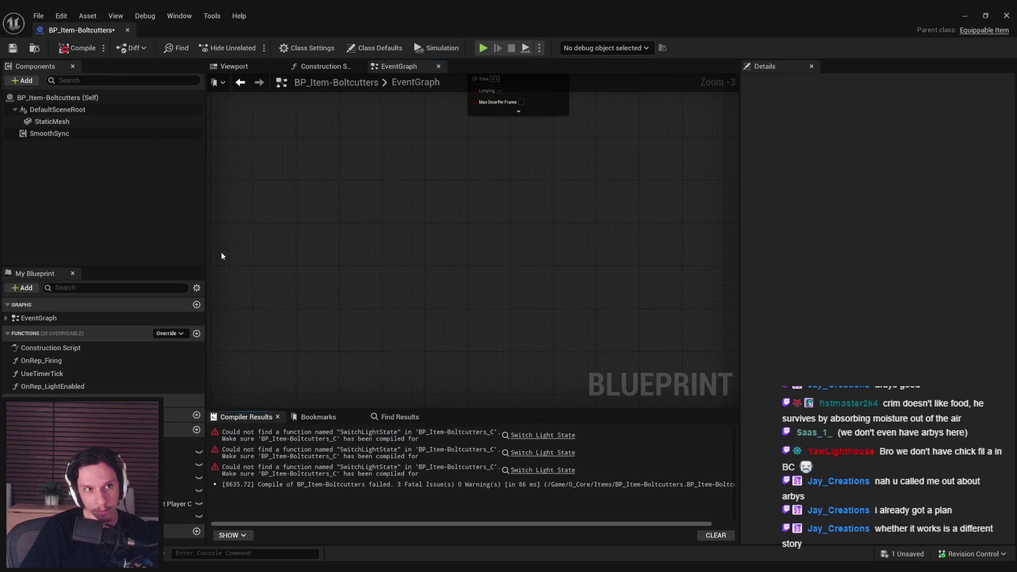
left_click(541, 435)
scroll(328, 159, "down", 1)
scroll(415, 325, "down", 2)
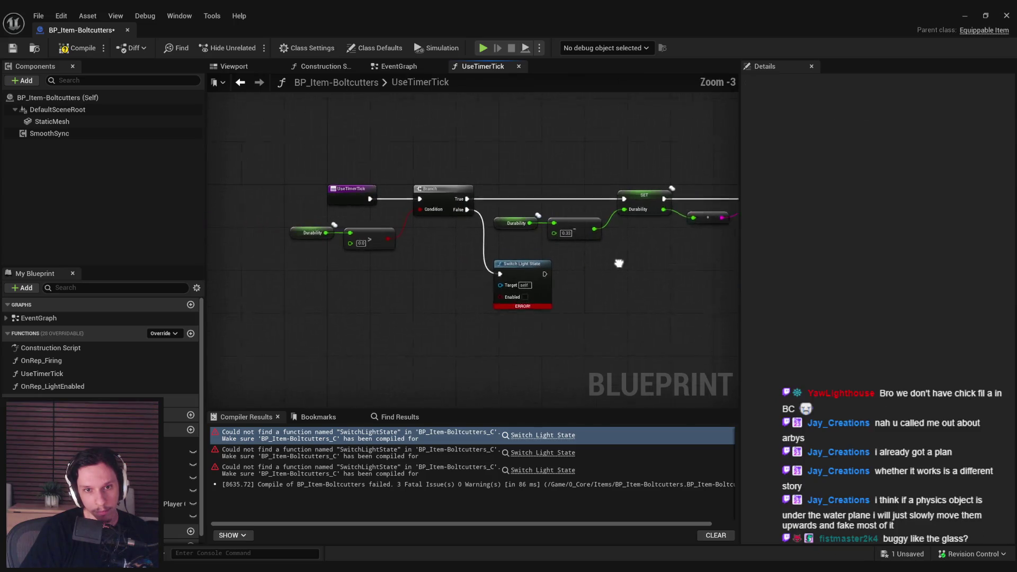
left_click_drag(507, 266, 506, 265)
key("Delete")
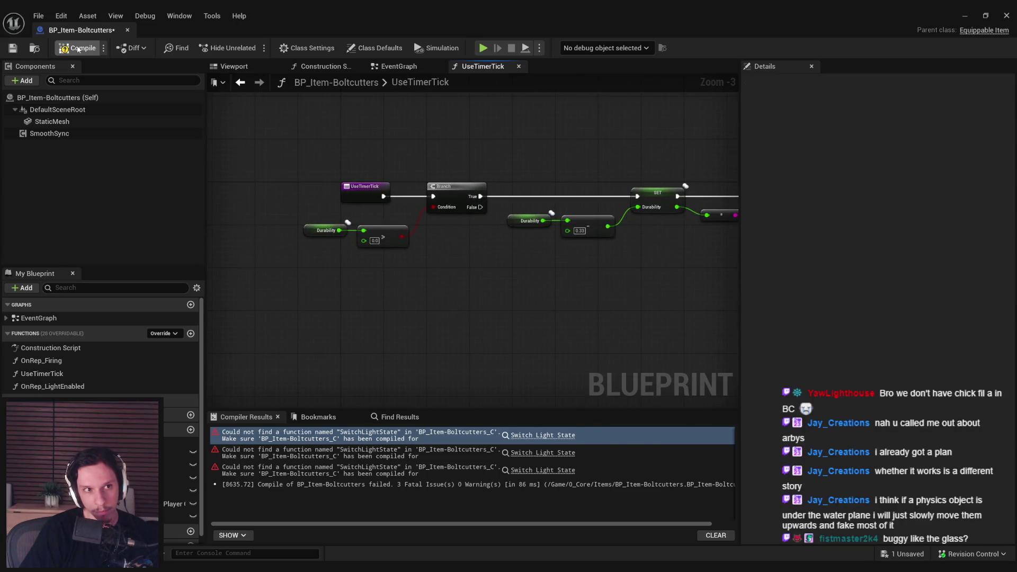
left_click(78, 48)
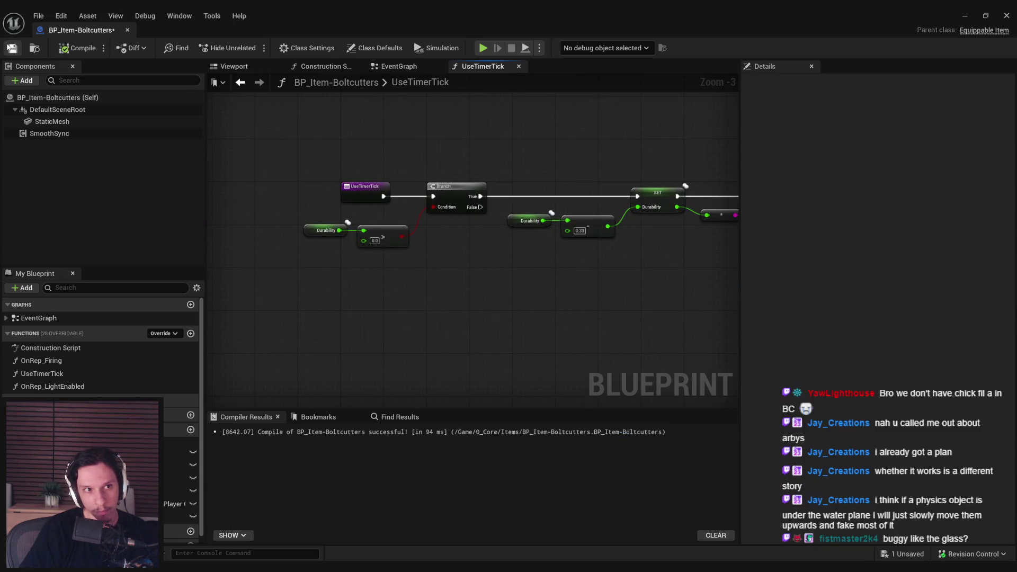
- Inspect the EventGraph's ServerStartTicking timer nodes and save the blueprint
double_click(38, 318)
left_click_drag(357, 285, 373, 377)
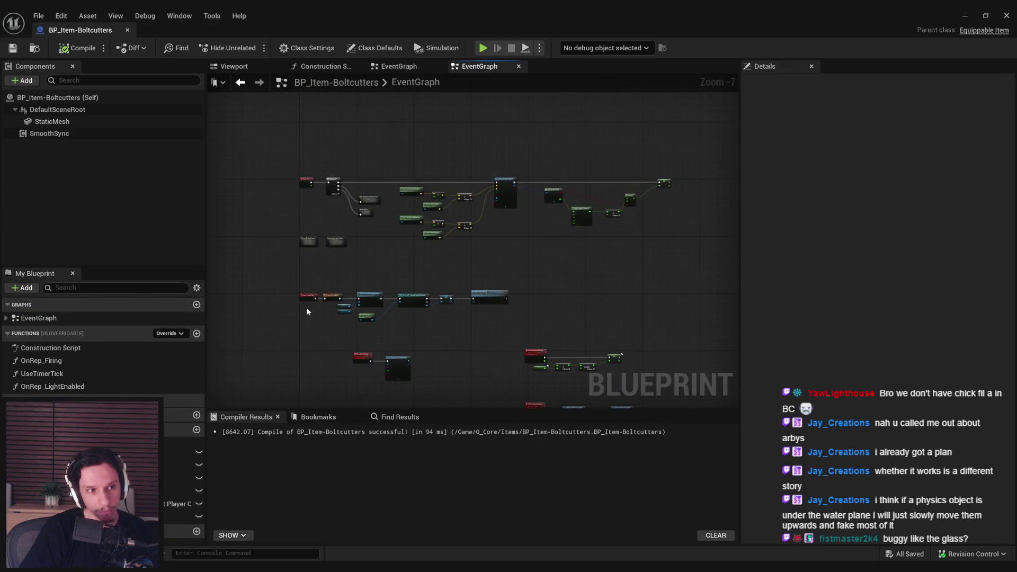
scroll(306, 312, "up", 5)
scroll(427, 339, "down", 3)
left_click(411, 289)
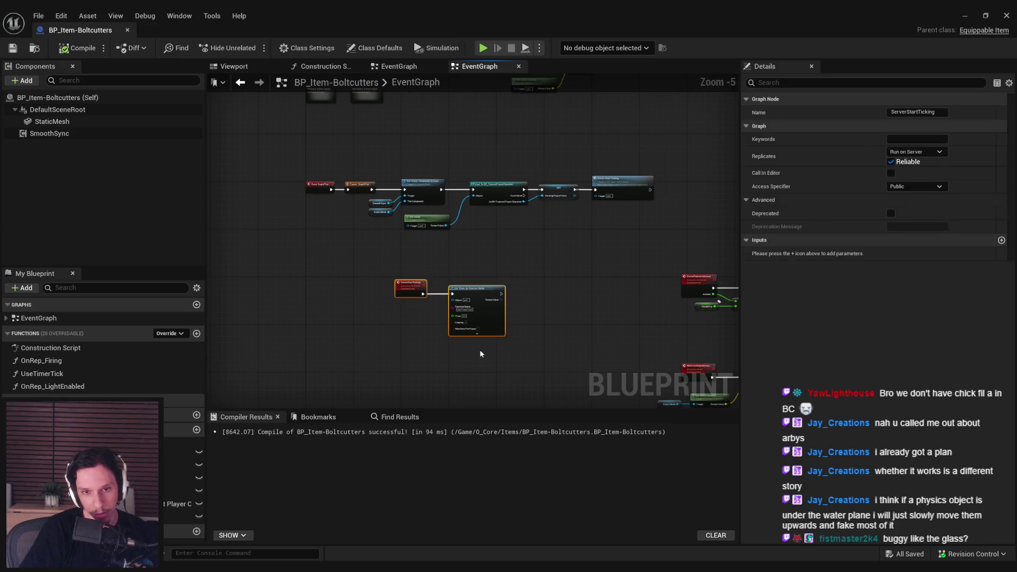
scroll(481, 354, "up", 2)
scroll(462, 324, "down", 1)
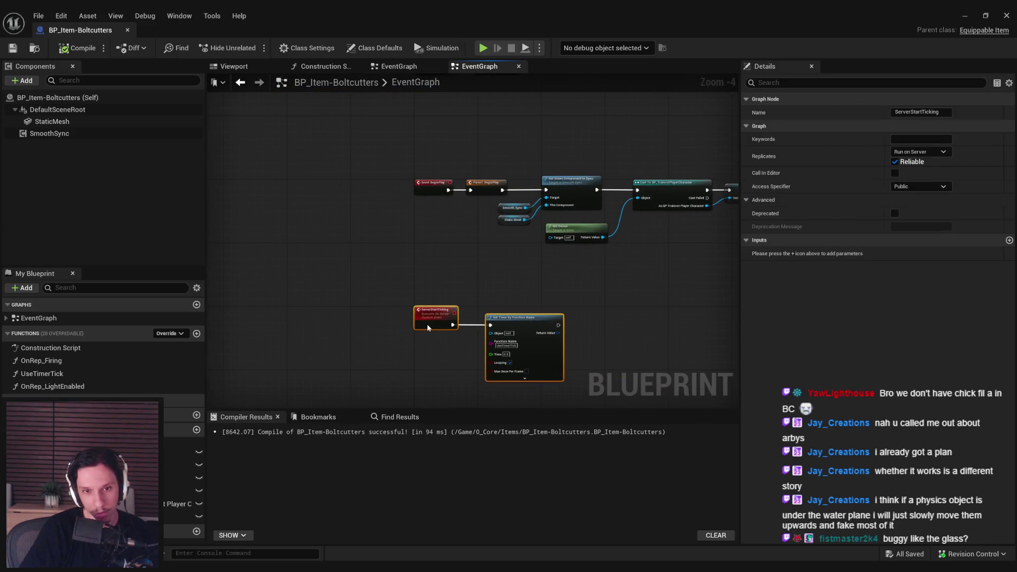
left_click(419, 350)
left_click(13, 49)
- Look over the DesiredOffset calculation, then select the StaticMesh component in the viewport
scroll(392, 345, "down", 2)
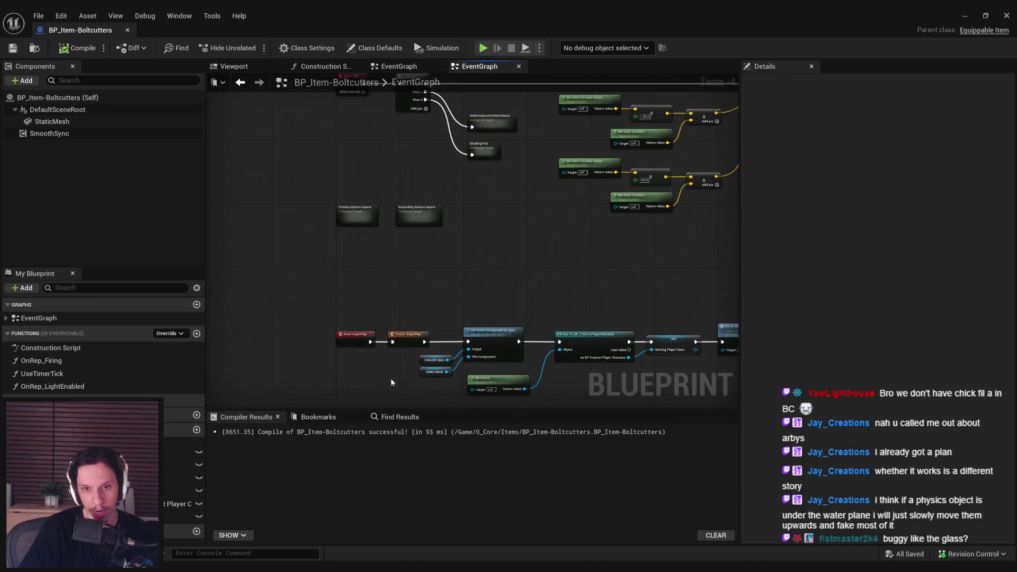
left_click_drag(595, 271, 383, 259)
scroll(392, 268, "up", 4)
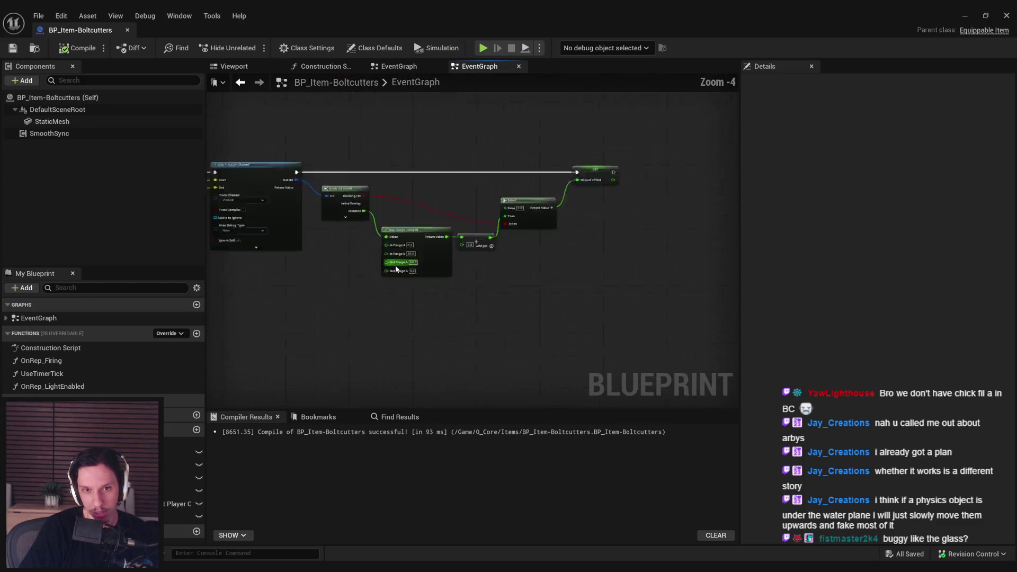
scroll(464, 271, "down", 4)
scroll(465, 271, "up", 5)
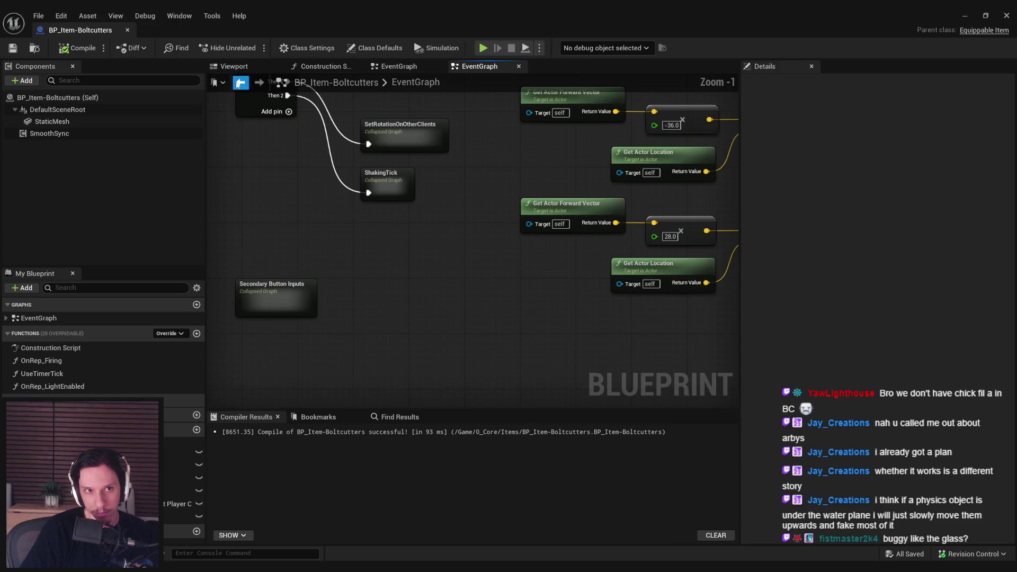
left_click(234, 66)
left_click(63, 121)
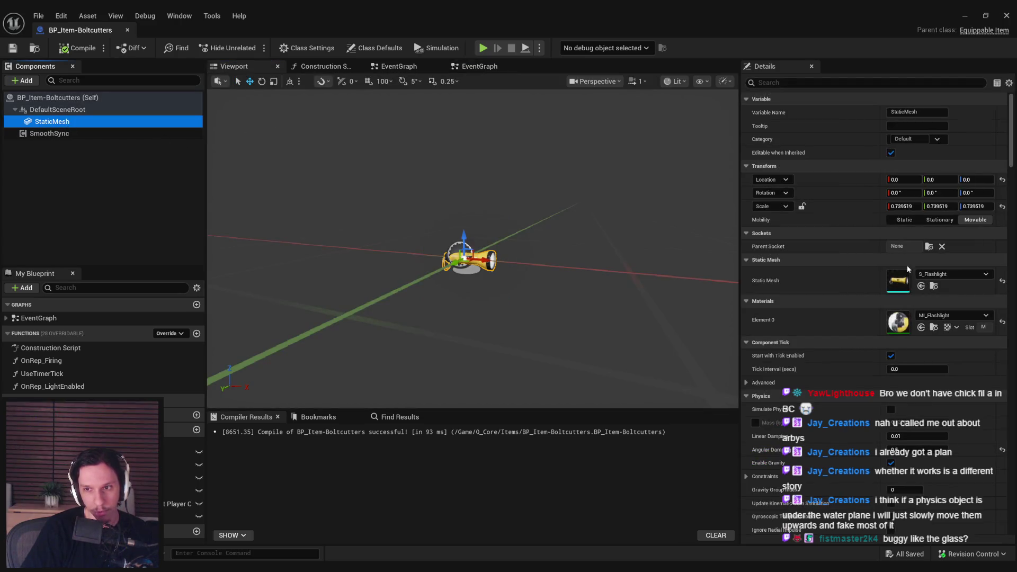
- Swap the static mesh to S_Boltcutters, compile, and return to the level editor
left_click(951, 274)
type("boltcutt")
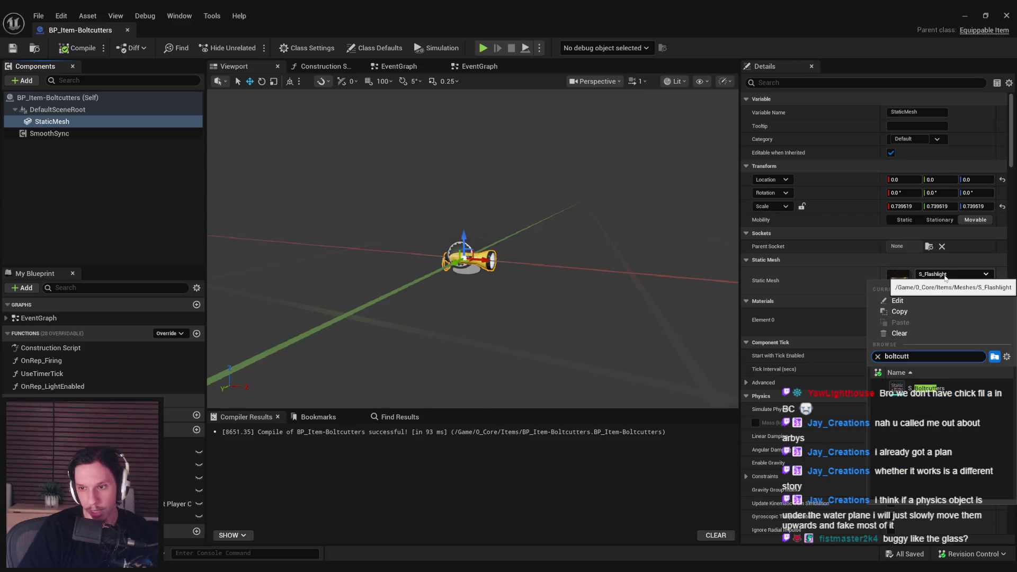
left_click(925, 396)
left_click_drag(476, 239, 545, 257)
left_click(78, 48)
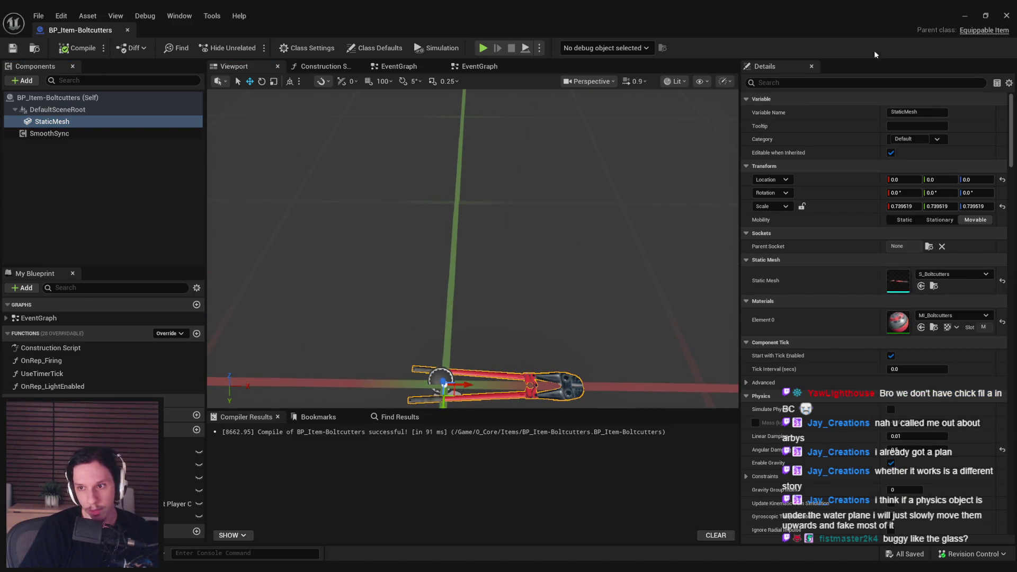
left_click(965, 16)
left_click_drag(530, 191, 530, 247)
scroll(473, 466, "down", 2)
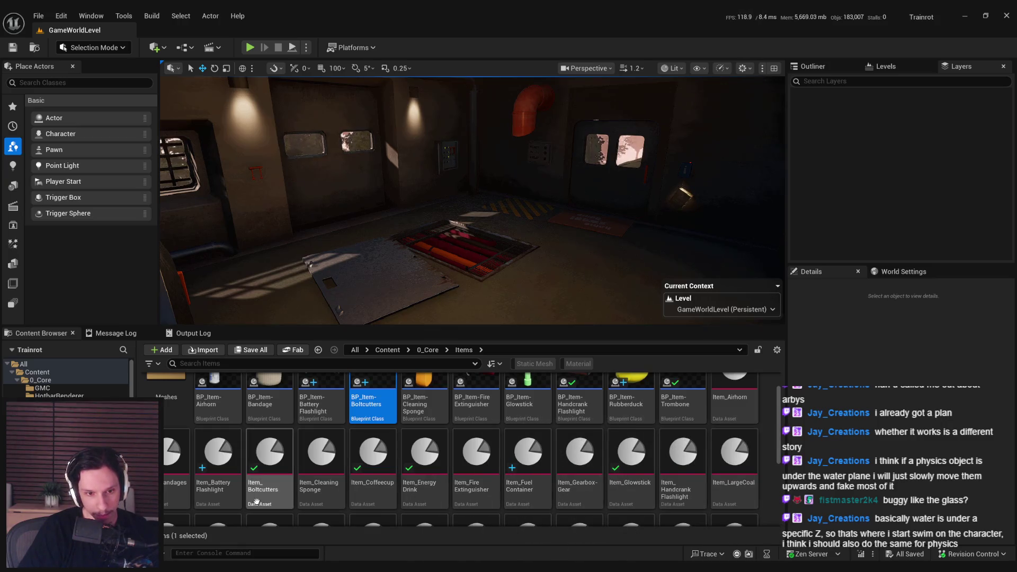
- Set Item_Boltcutters' Item Equippable Actor to BP_Item-Boltcutters and start a Play session
mouse_move(228, 495)
double_click(269, 459)
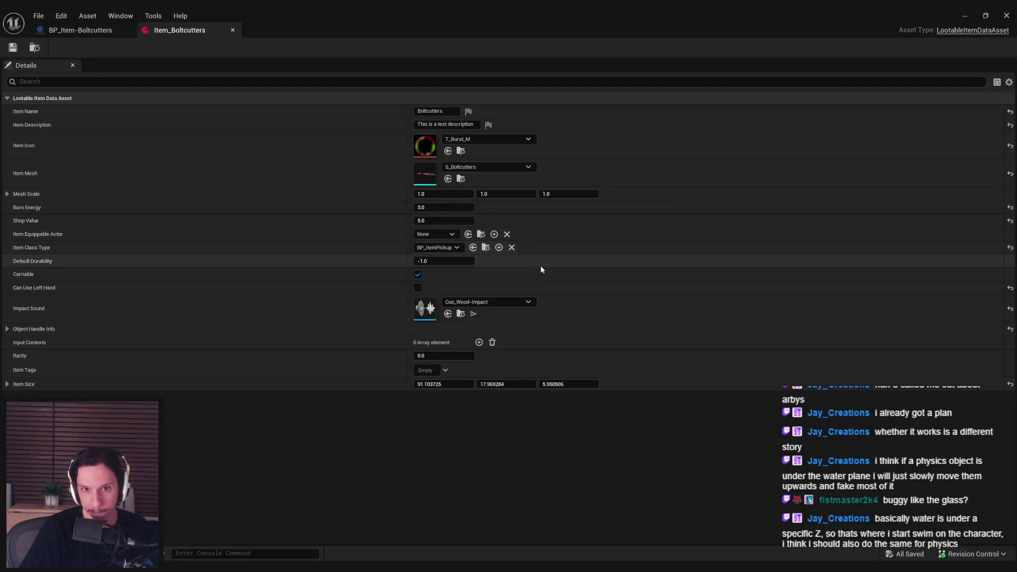
left_click(445, 237)
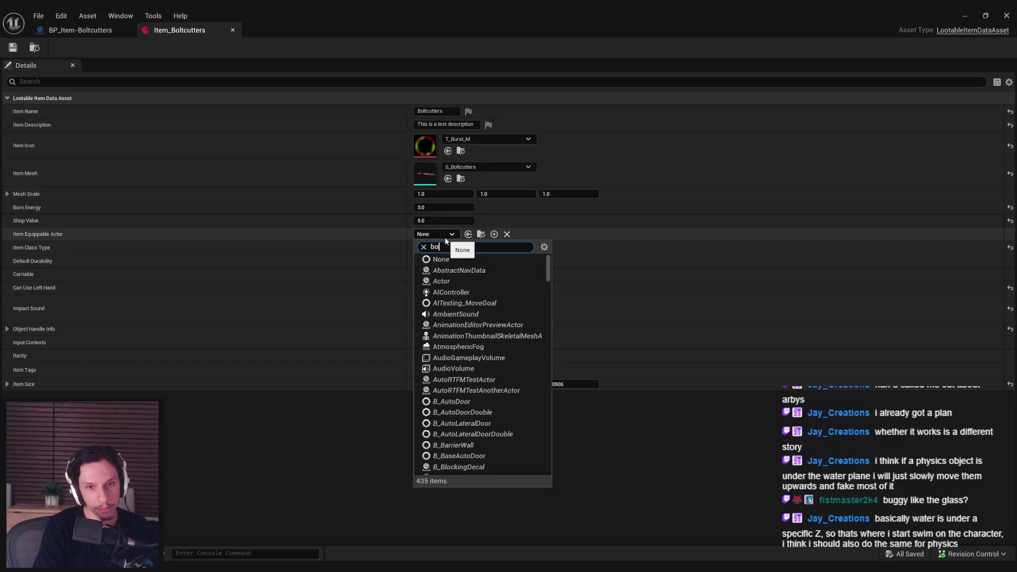
type("bolt")
left_click(464, 271)
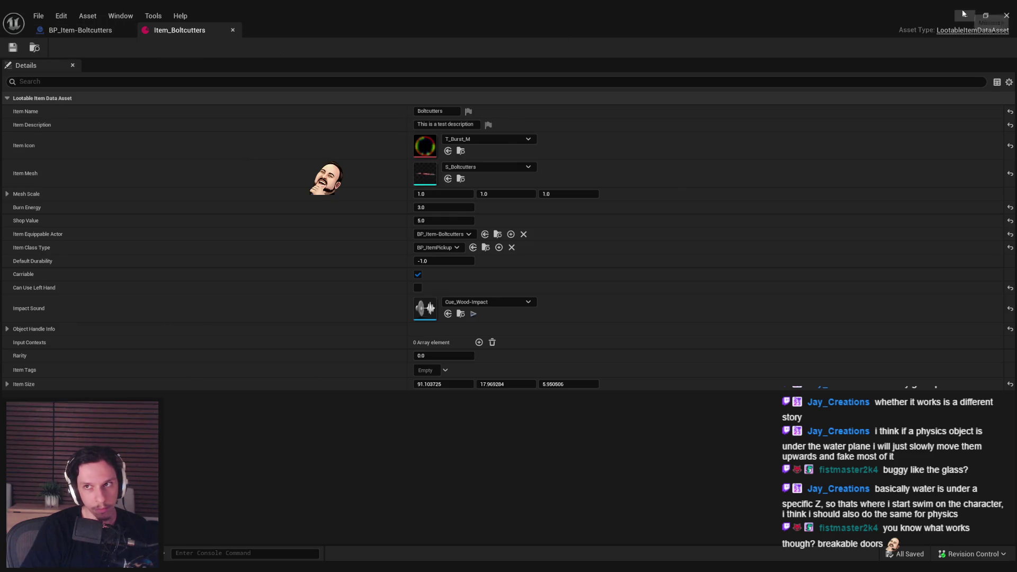
left_click(1007, 15)
left_click(250, 48)
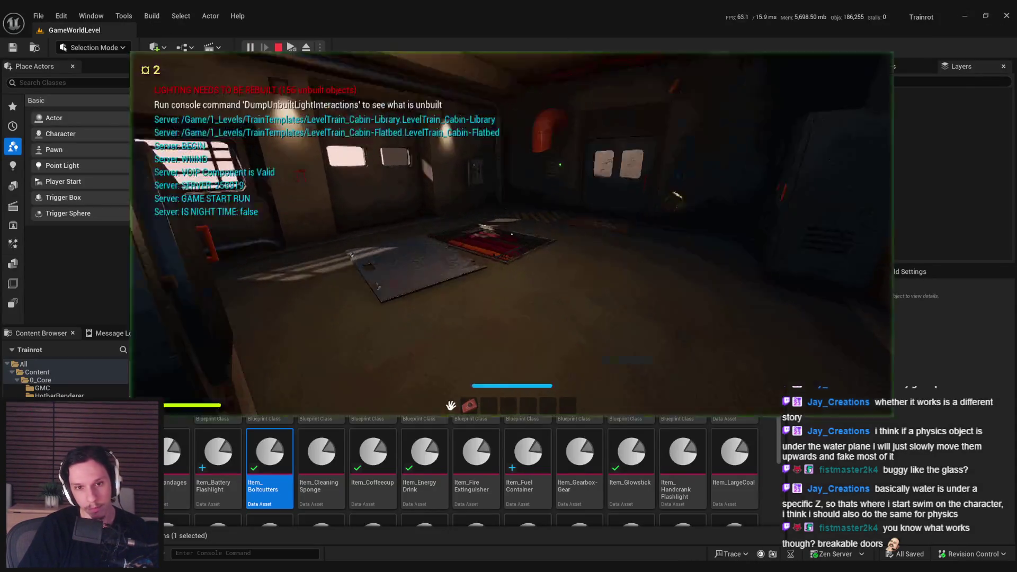
- Pick up and equip the bolt cutters, walk to the cylinder, then return to the editor
key("grave")
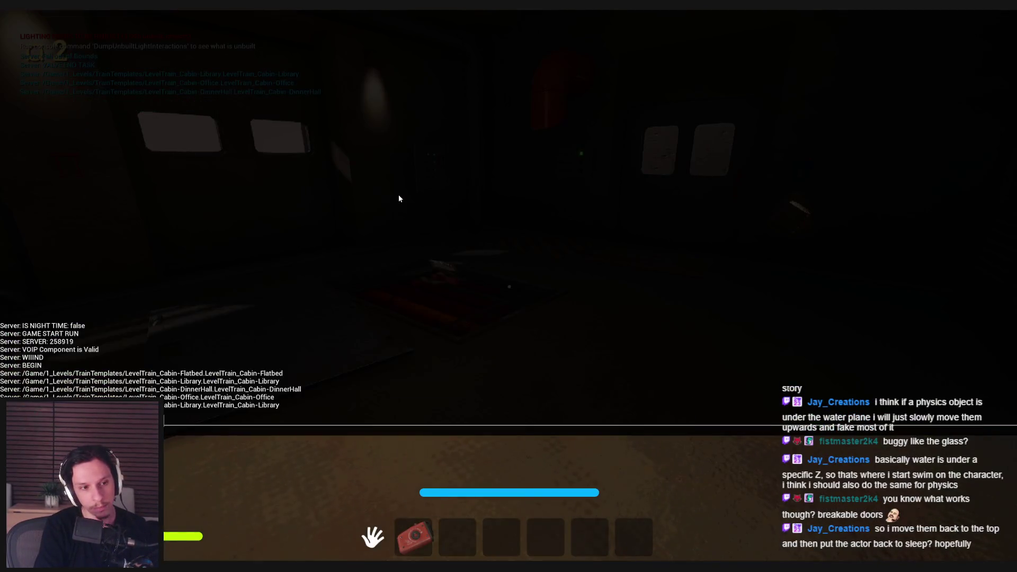
key("grave")
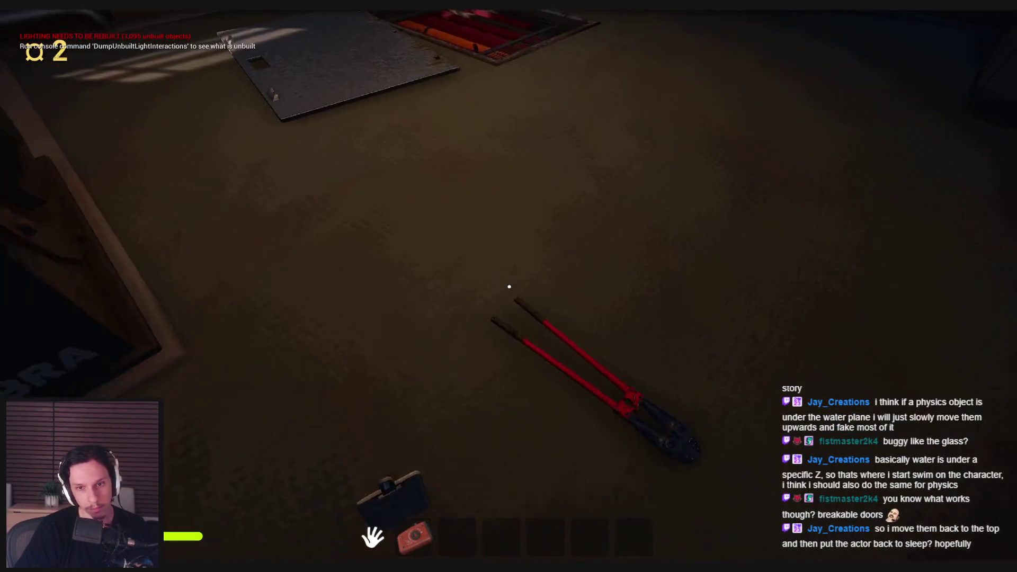
key("e")
key("3")
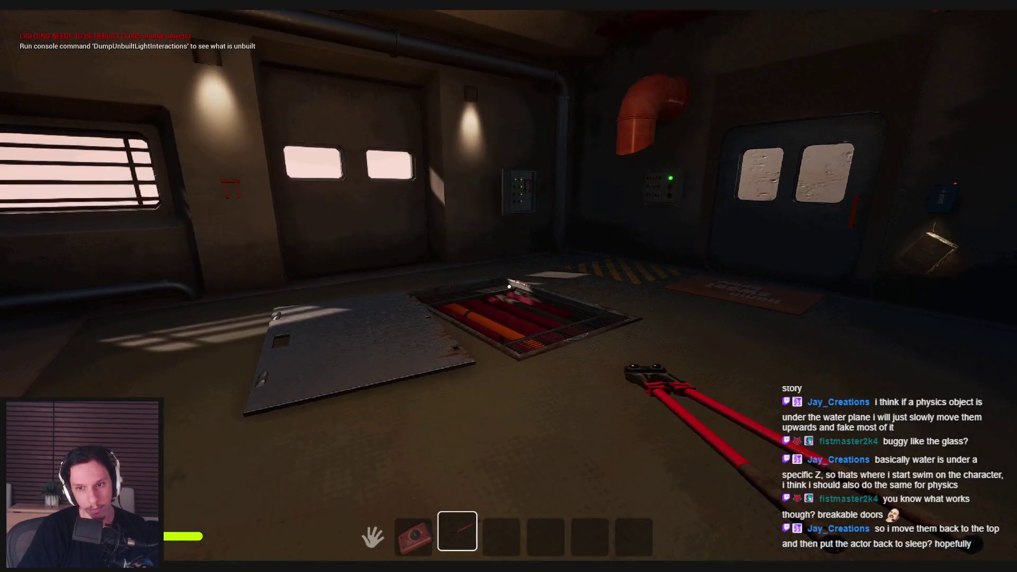
key("w")
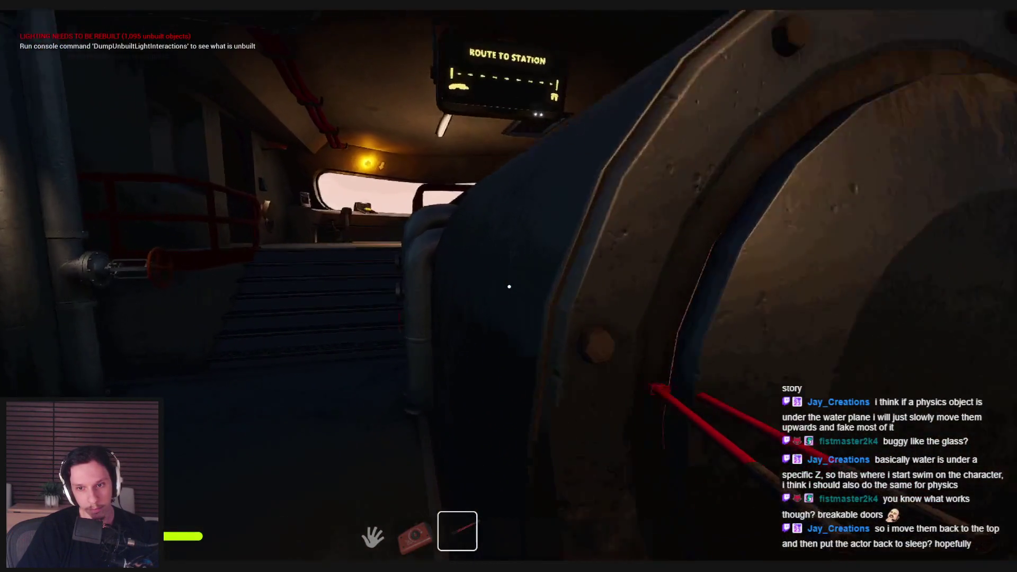
key("w")
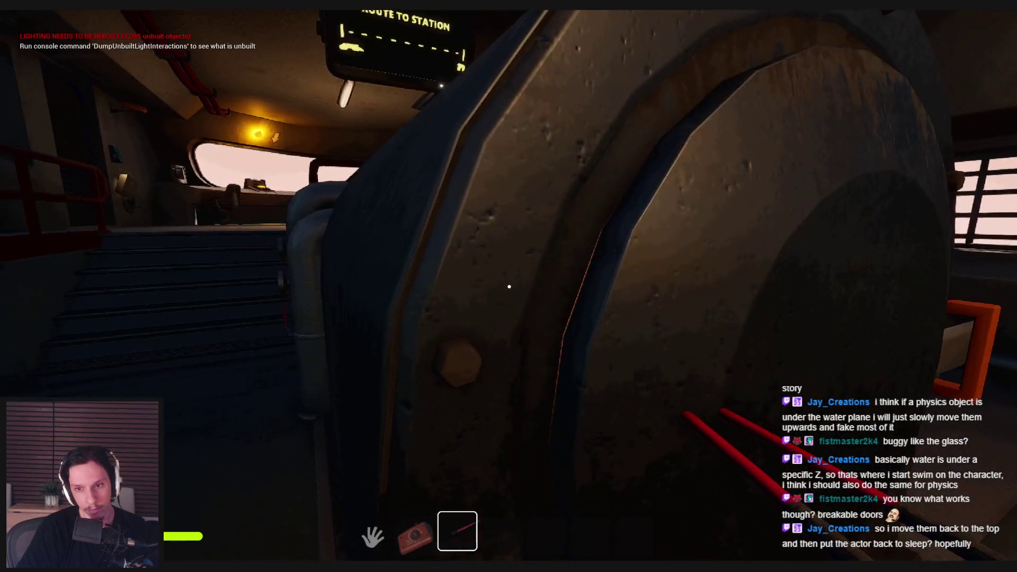
key("s")
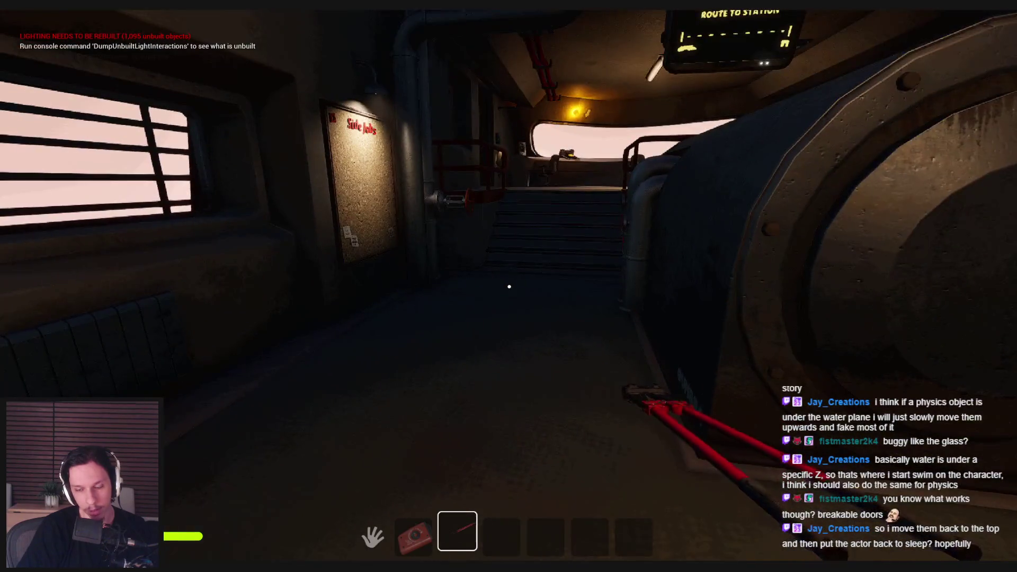
key("w")
key("w")
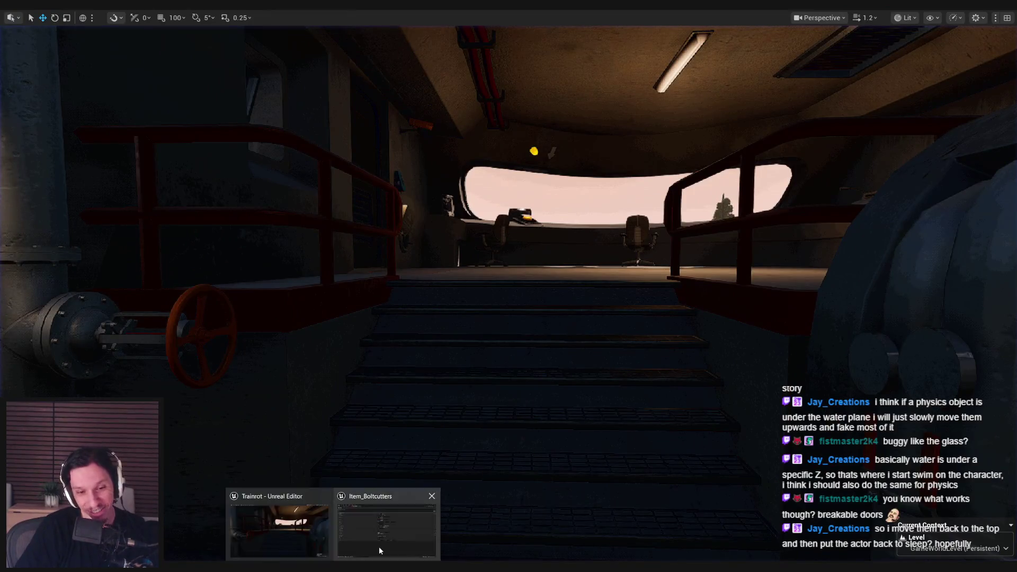
left_click(380, 546)
- Change the 28.0 trace multiplier to 50.0 in the BP_Item-Boltcutters EventGraph
left_click(80, 30)
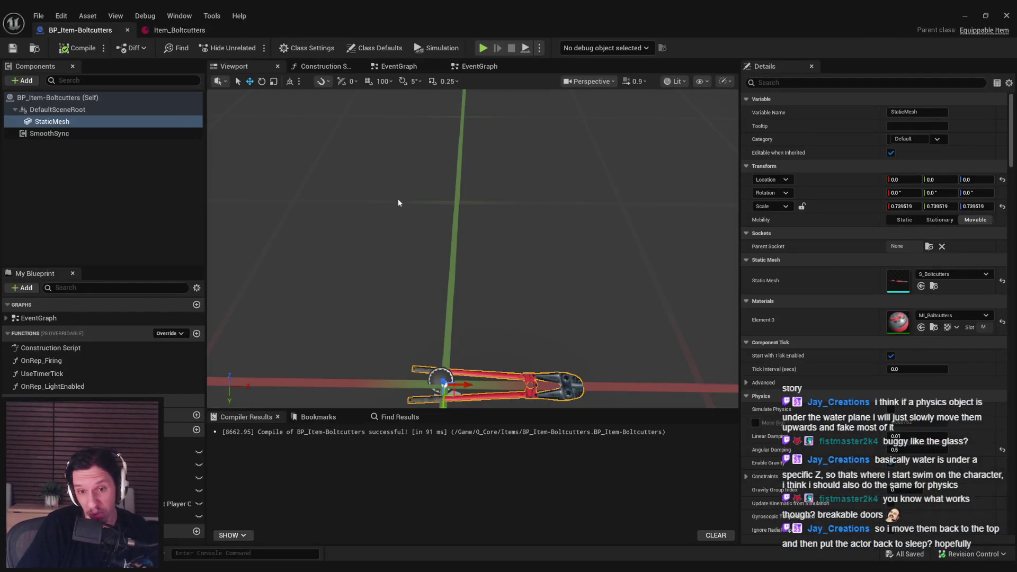
left_click(399, 66)
scroll(353, 331, "down", 3)
scroll(434, 237, "up", 5)
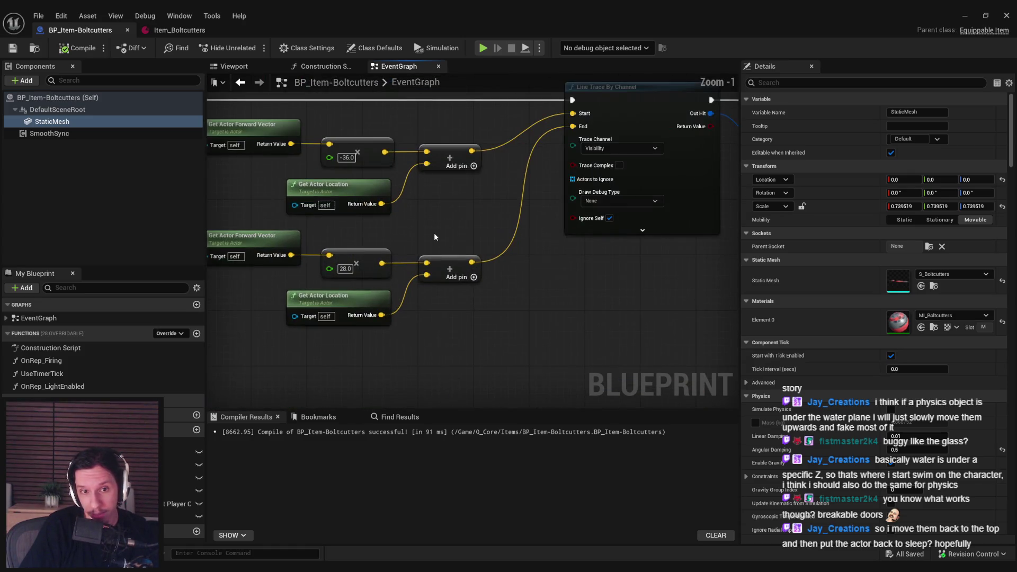
scroll(424, 233, "down", 1)
mouse_move(423, 233)
left_mouse_down()
mouse_move(463, 240)
mouse_move(262, 252)
left_mouse_up()
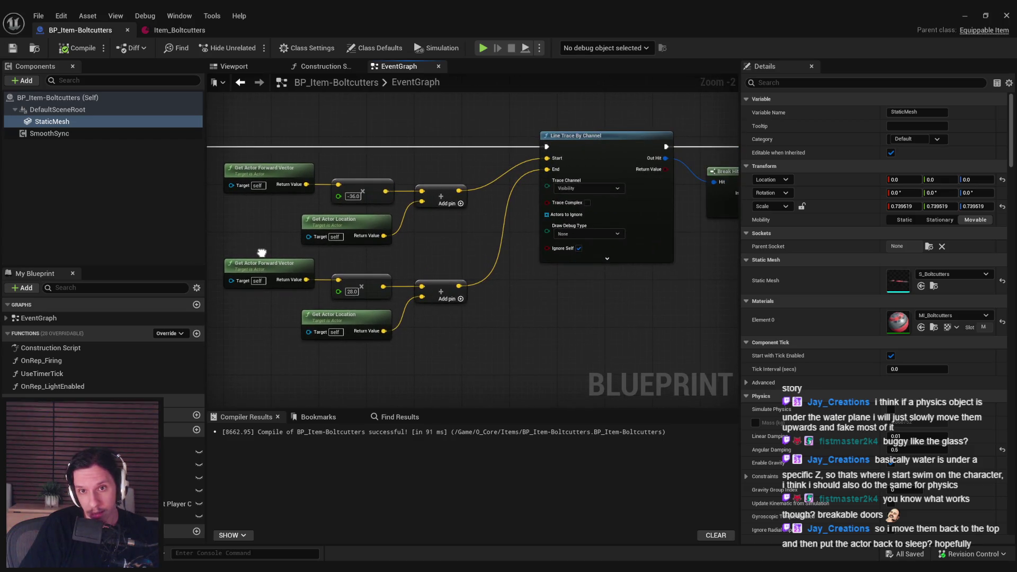
left_click(352, 292)
scroll(353, 291, "up", 1)
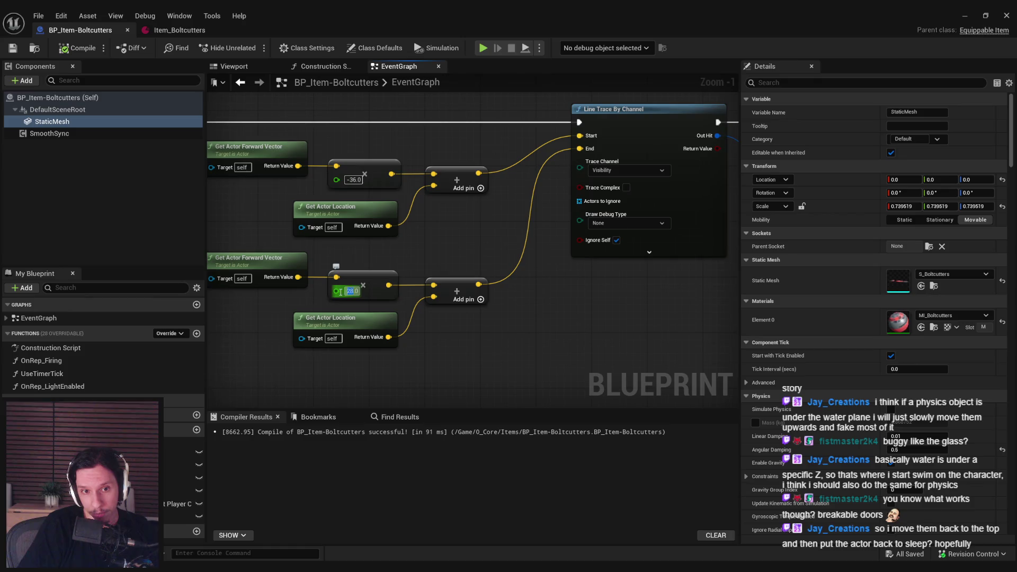
type("5")
key("Return")
- Delete the ShakingTick node and remove the Sequence's Then 2 output
left_click_drag(431, 252, 542, 253)
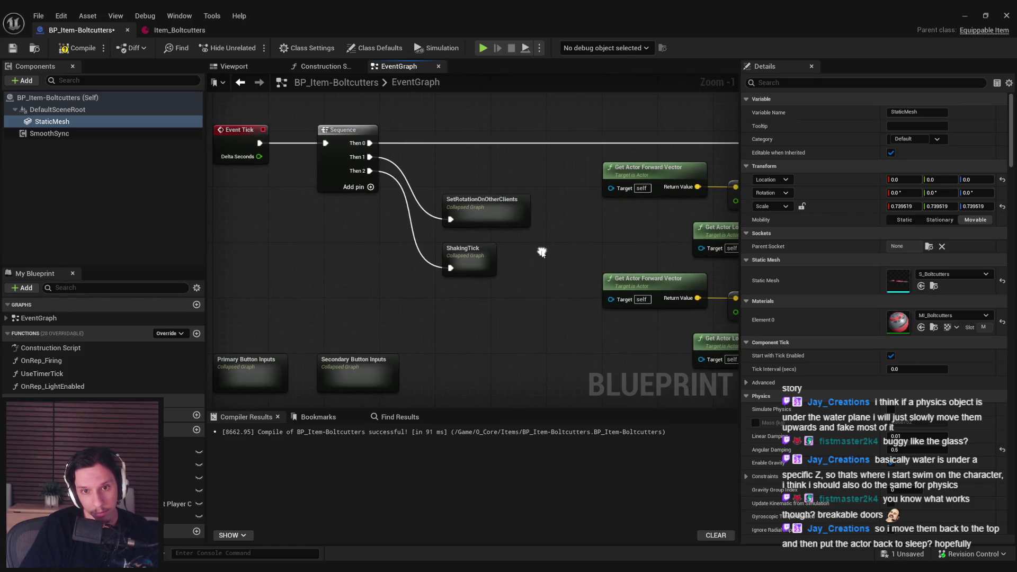
double_click(470, 256)
key("alt+Left")
left_click(487, 261)
key("Delete")
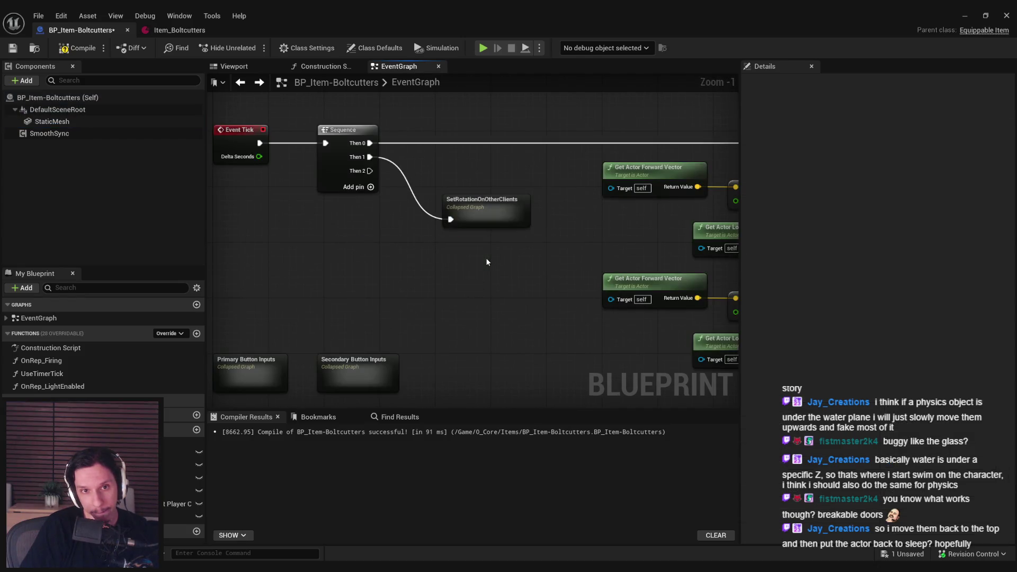
right_click(367, 170)
left_click(419, 225)
- Save the blueprint and review the DesiredOffset trace and MulticastExplodeItem nodes
scroll(461, 281, "down", 2)
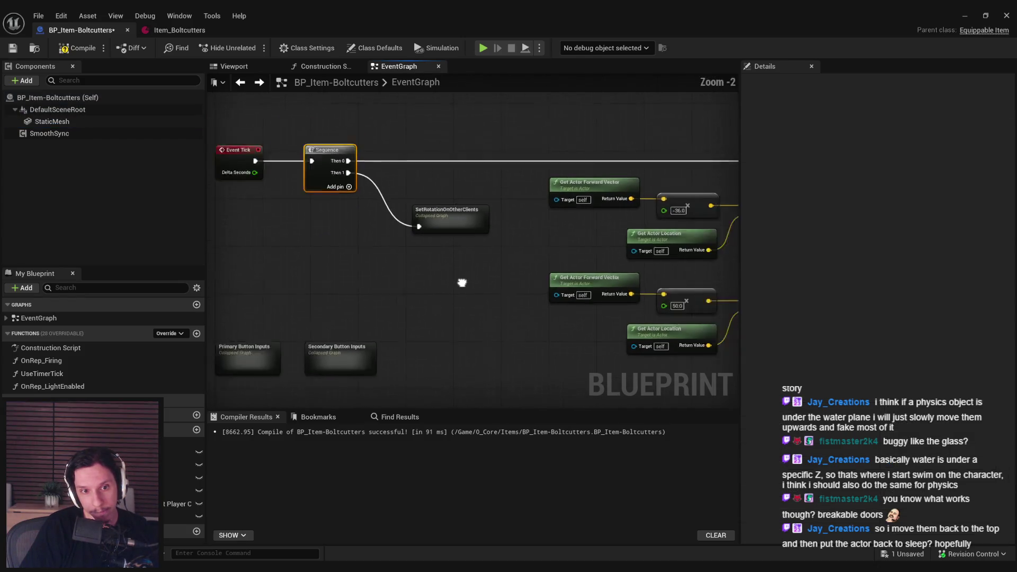
left_click_drag(481, 264, 267, 306)
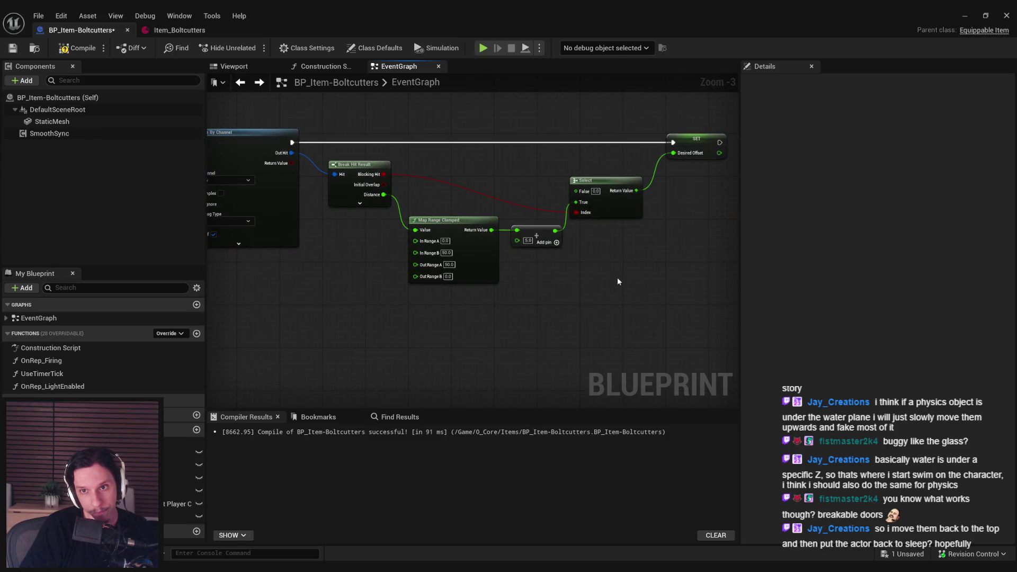
key("ctrl+s")
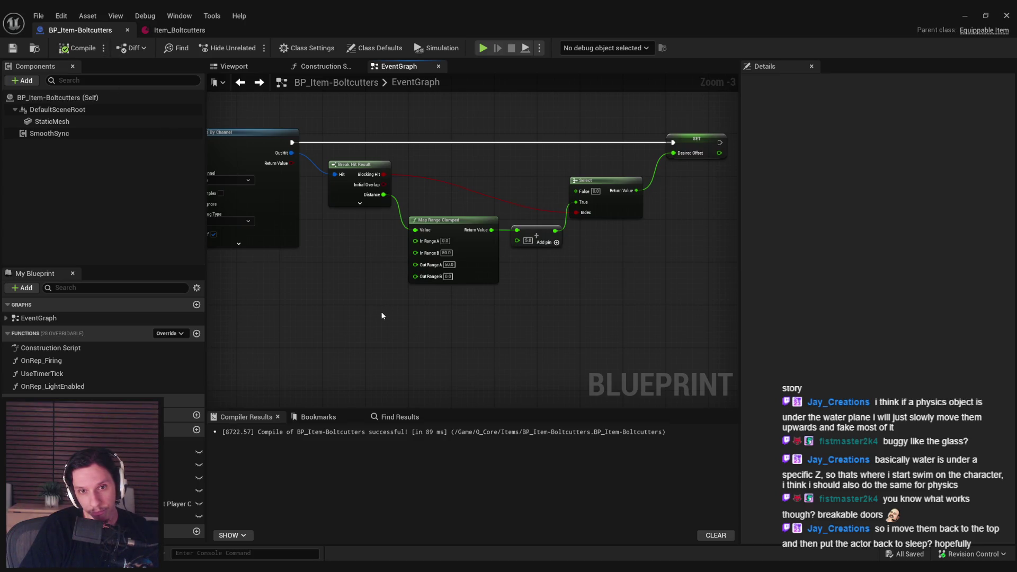
mouse_move(375, 345)
left_mouse_down()
mouse_move(546, 171)
mouse_move(524, 288)
mouse_move(484, 268)
mouse_move(445, 225)
left_mouse_up()
scroll(446, 225, "up", 1)
left_click_drag(438, 408, 411, 294)
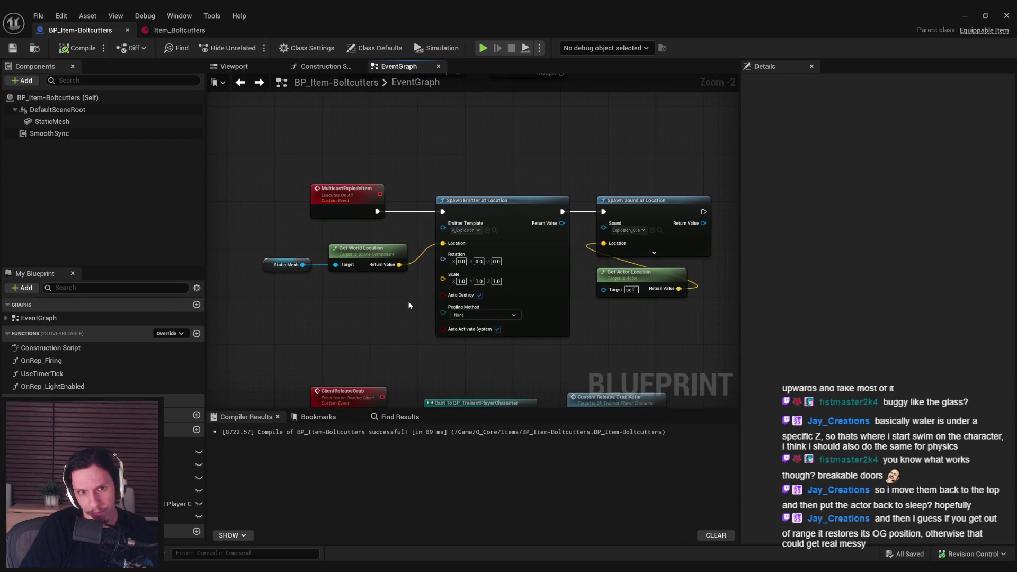
- Review the Class Defaults and the ServerStartTicking and Set Timer nodes
scroll(408, 301, "down", 1)
left_click(376, 47)
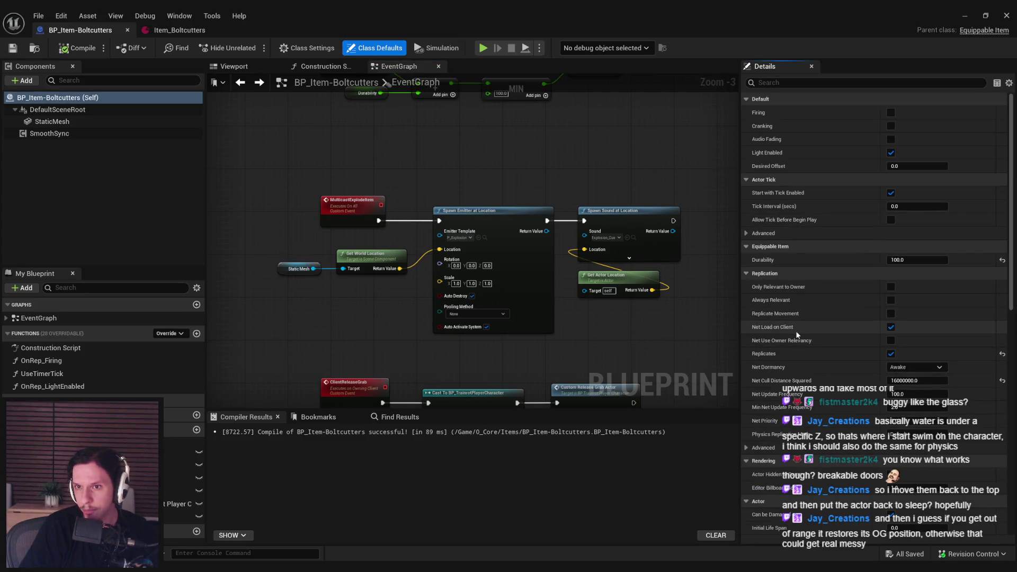
scroll(796, 331, "down", 3)
scroll(794, 330, "down", 5)
mouse_move(1011, 238)
left_mouse_down()
mouse_move(1011, 544)
mouse_move(1011, 106)
left_mouse_up()
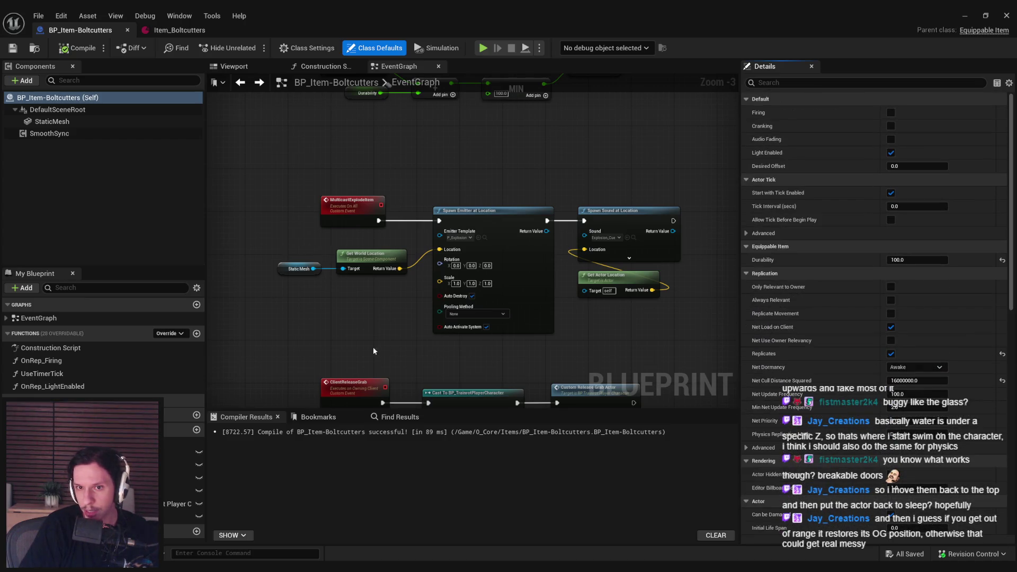
left_click_drag(373, 348, 491, 218)
left_click_drag(416, 264, 384, 285)
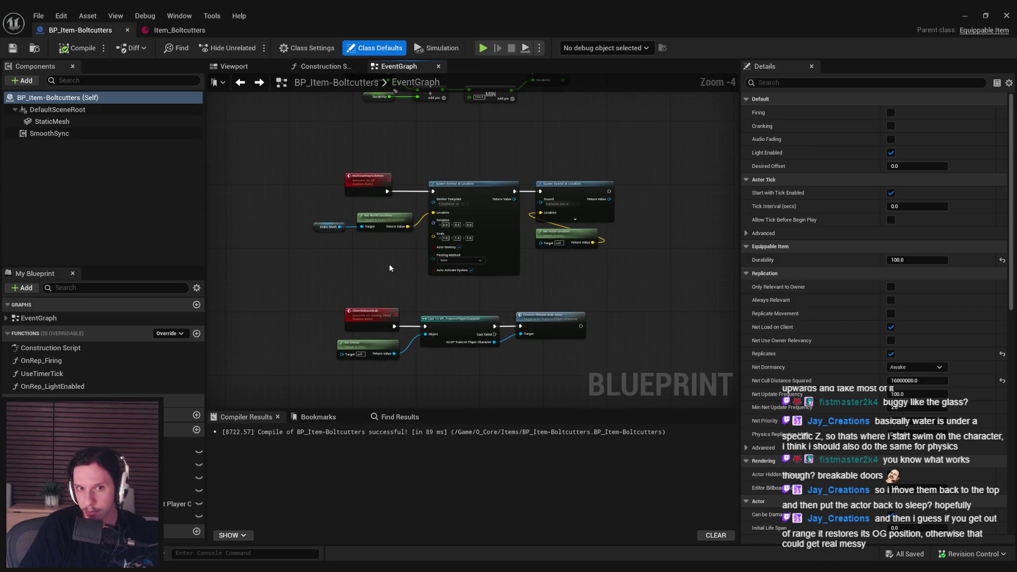
mouse_move(328, 264)
left_mouse_down()
mouse_move(480, 257)
mouse_move(373, 279)
left_mouse_up()
scroll(369, 275, "up", 2)
- Set the boltcutters StaticMesh scale to 1 on X, Y and Z, then playtest
left_click(234, 67)
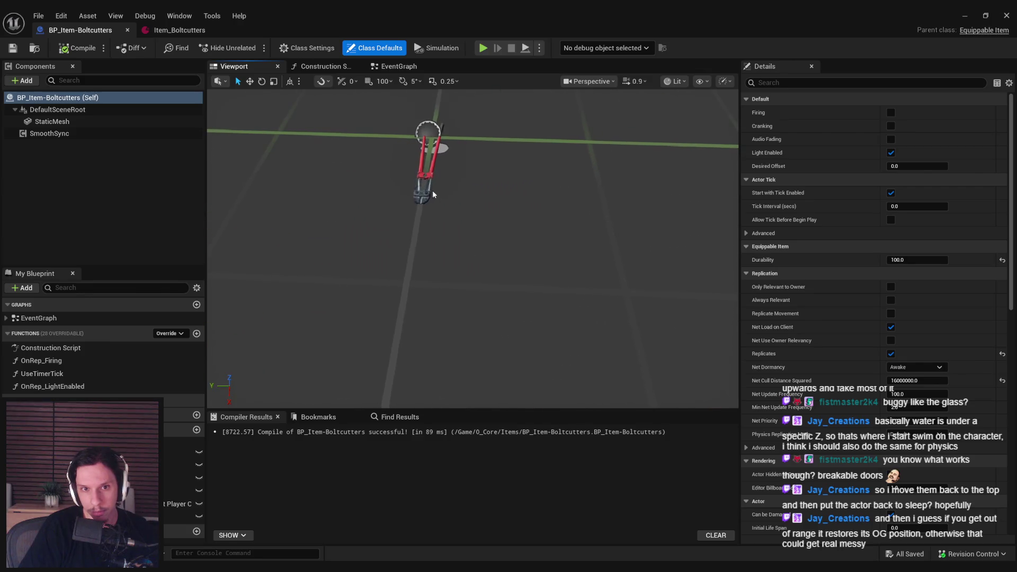
left_click(432, 189)
key("f")
left_click(904, 206)
type("1")
key("Tab")
type("1")
key("Tab")
type("1")
key("Return")
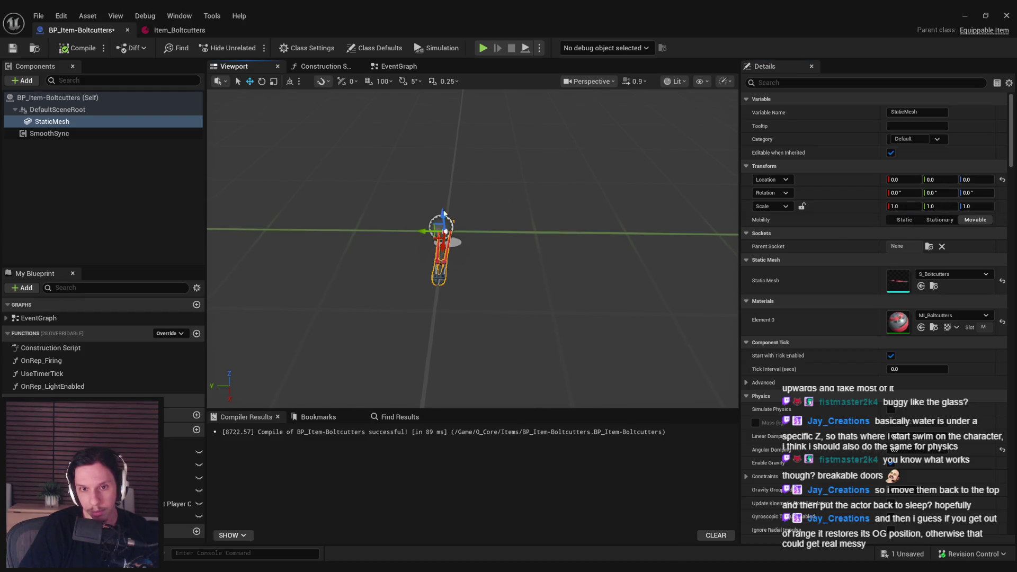
left_click(77, 48)
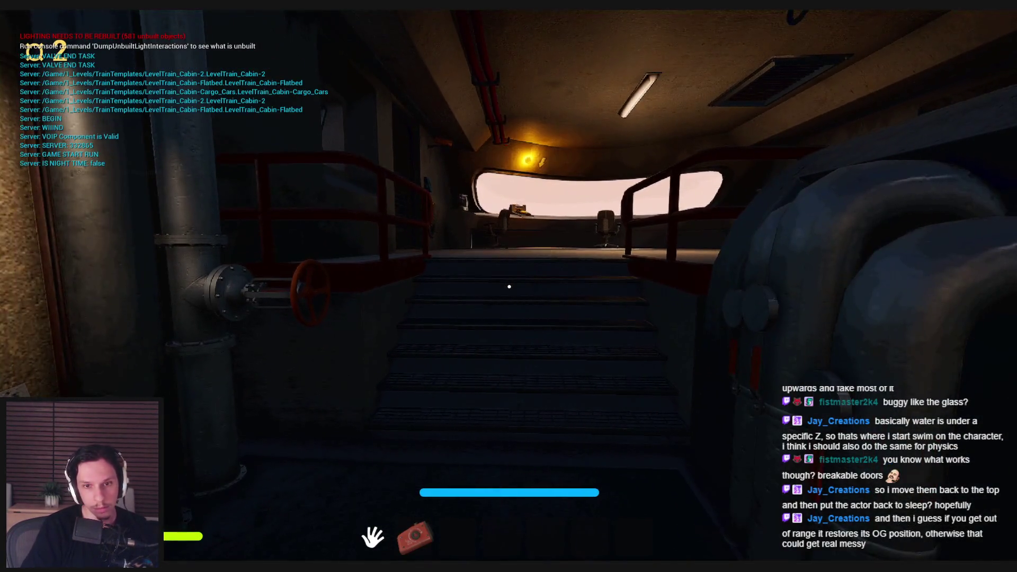
- Equip the bolt cutters in the playtest, walk to the generator door, then end play
key("w")
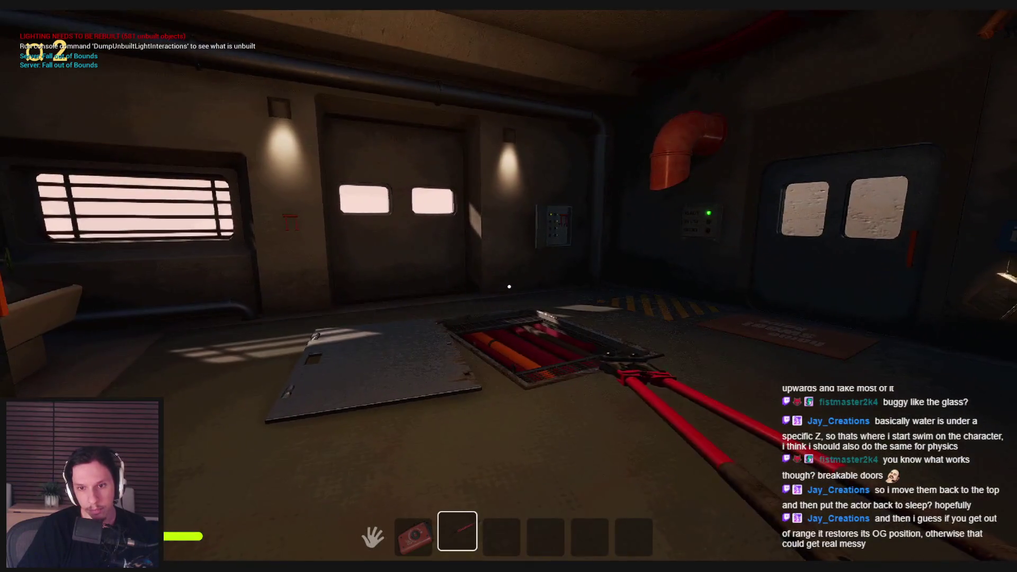
key("3")
key("3")
key("3")
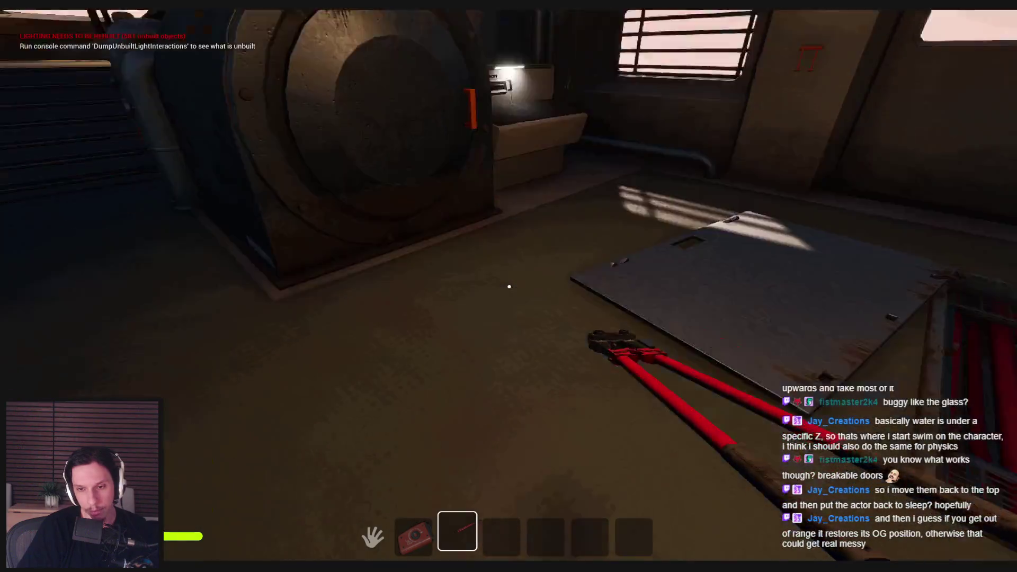
key("s")
key("w")
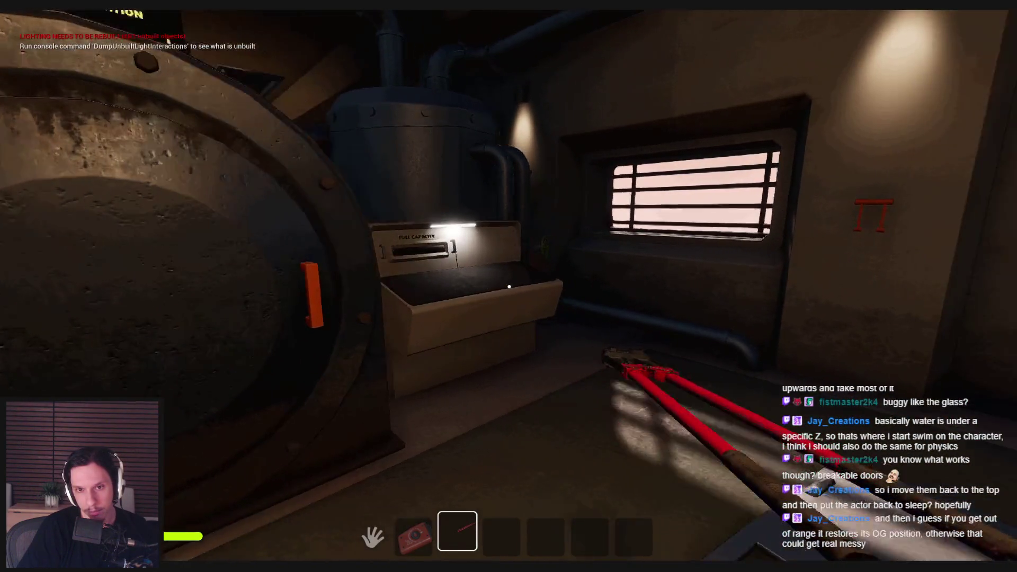
key("Escape")
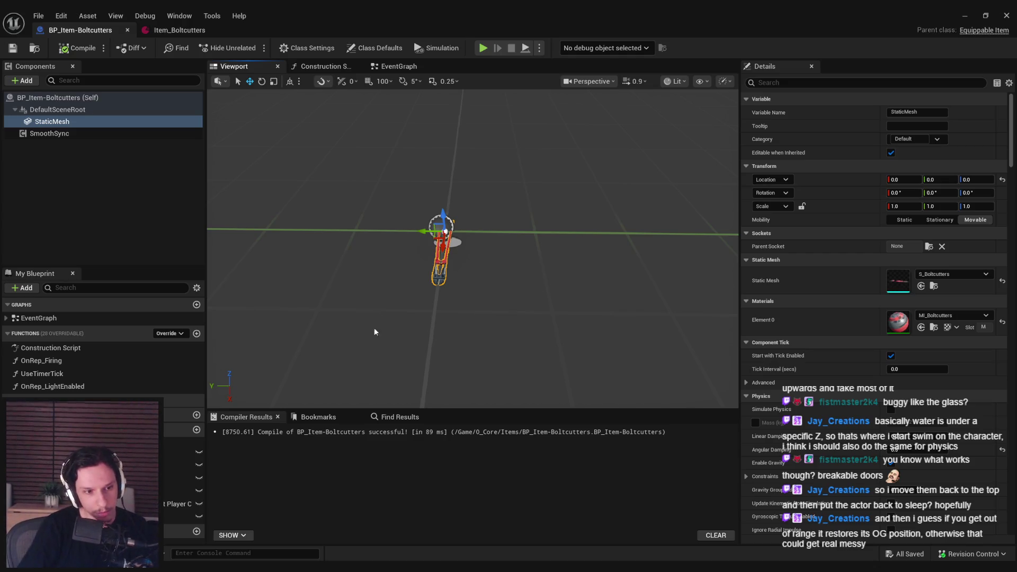
- Select the DesiredOffset variable and show the BP_Item-Boltcutters class default values
left_click_drag(374, 327, 360, 336)
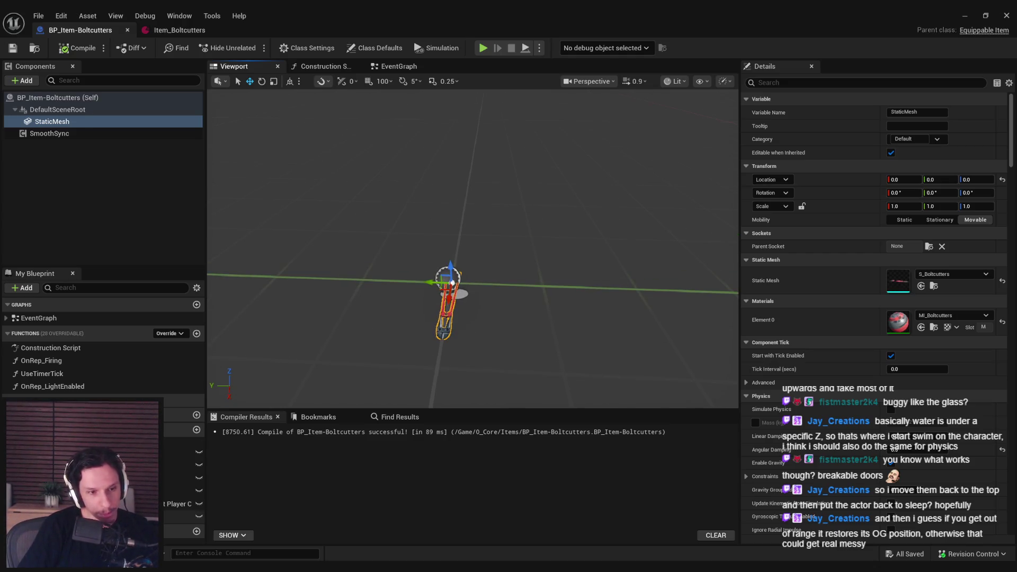
left_click(79, 517)
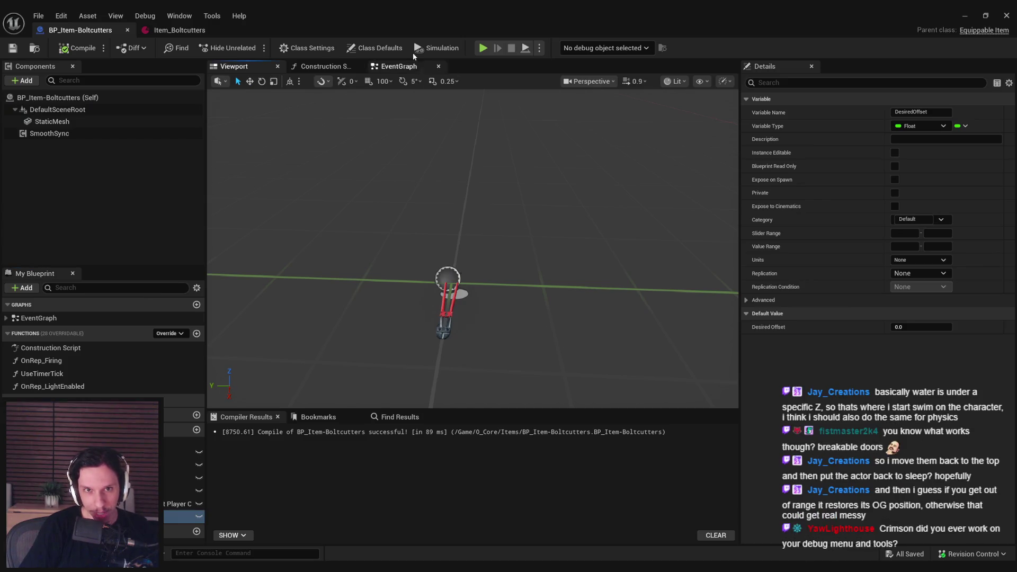
left_click(374, 48)
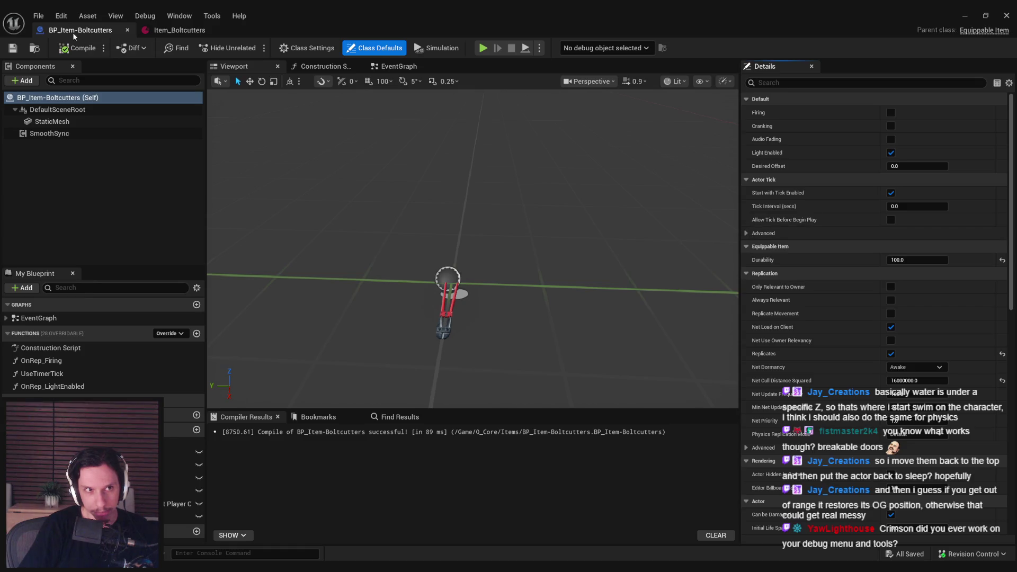
- Delete the unused Firing, Audio Fading and Light Enabled variables via Edit > Delete Unused Variables
left_click(180, 16)
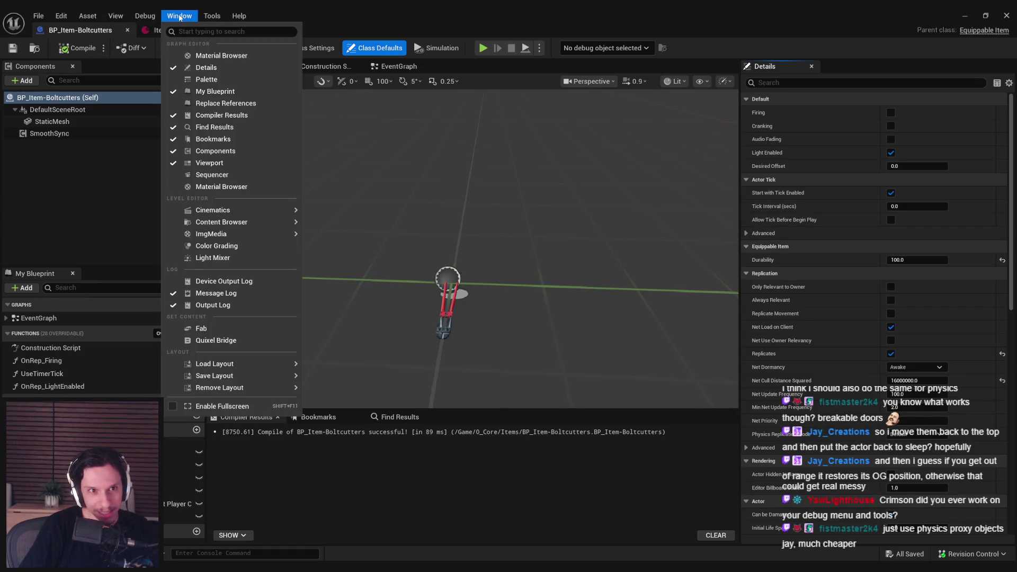
left_click(144, 15)
left_click(60, 16)
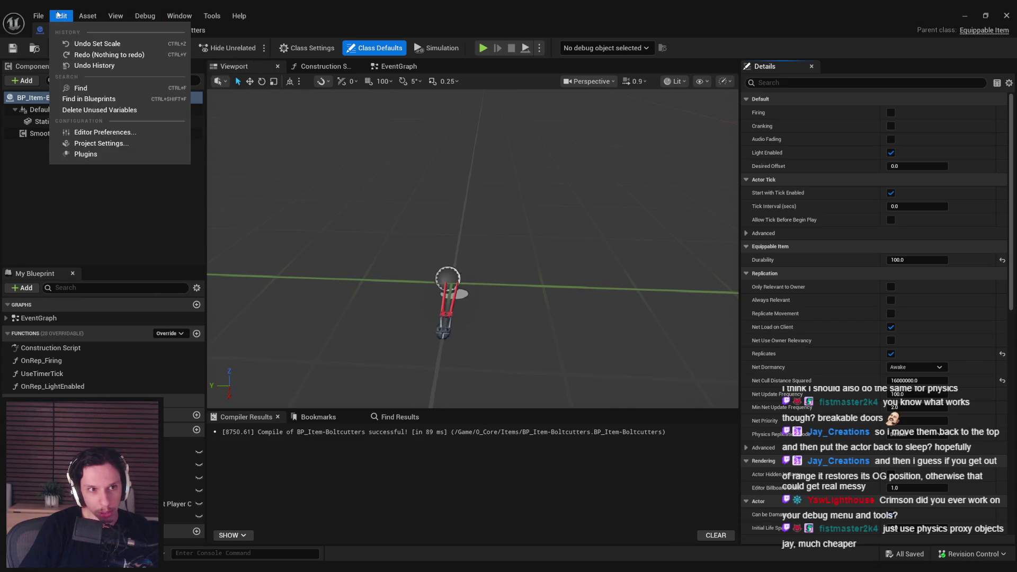
left_click(80, 107)
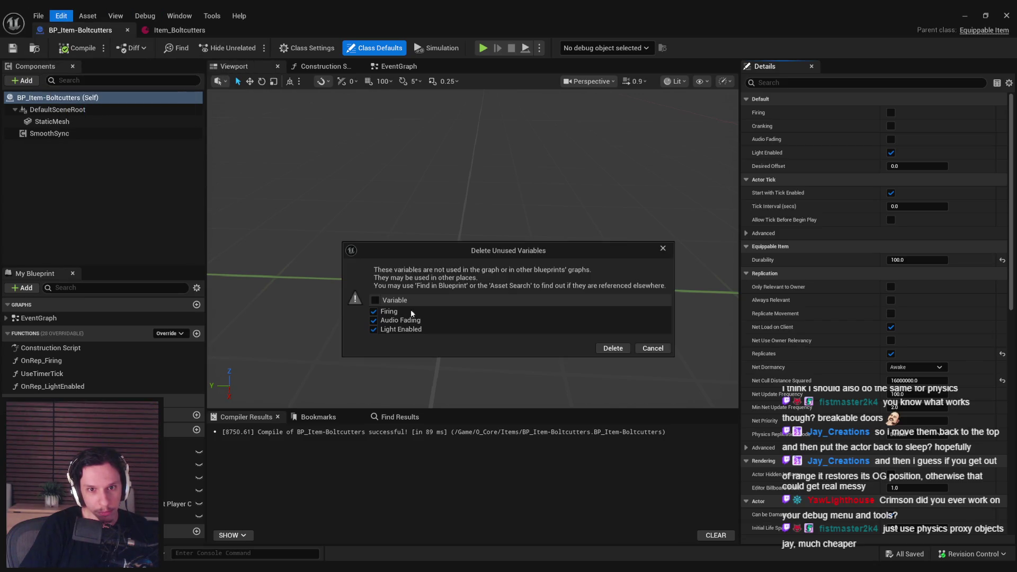
left_click(613, 349)
- Compile and save the blueprint, show its EventGraph, and bring the running game forward
left_click(77, 48)
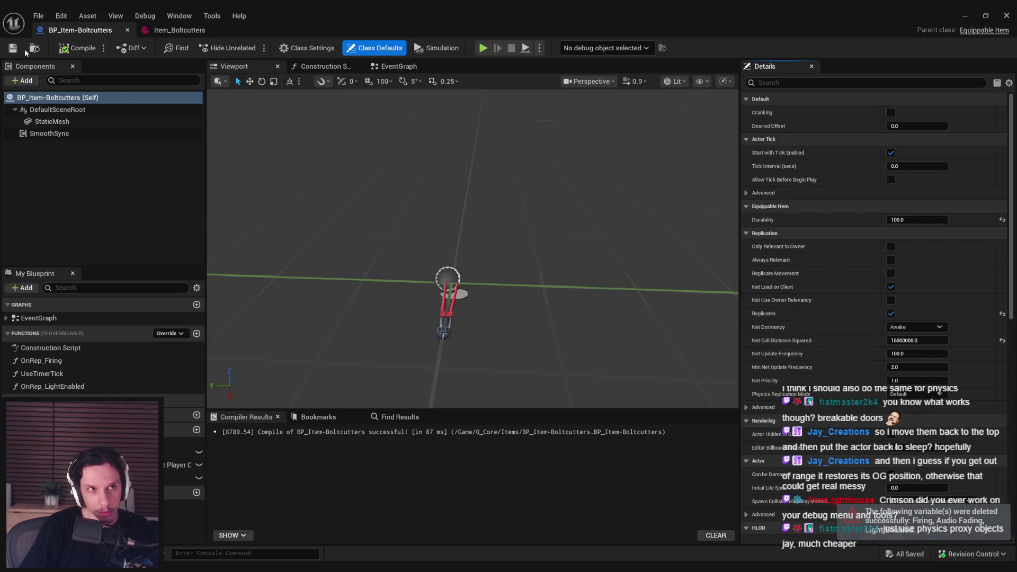
left_click(20, 50)
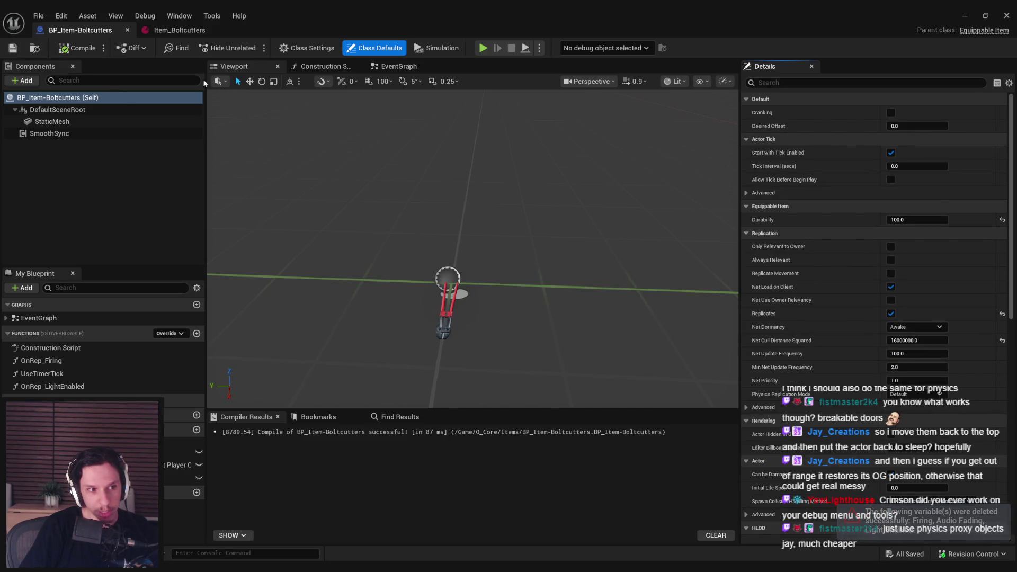
left_click(395, 66)
left_click(965, 16)
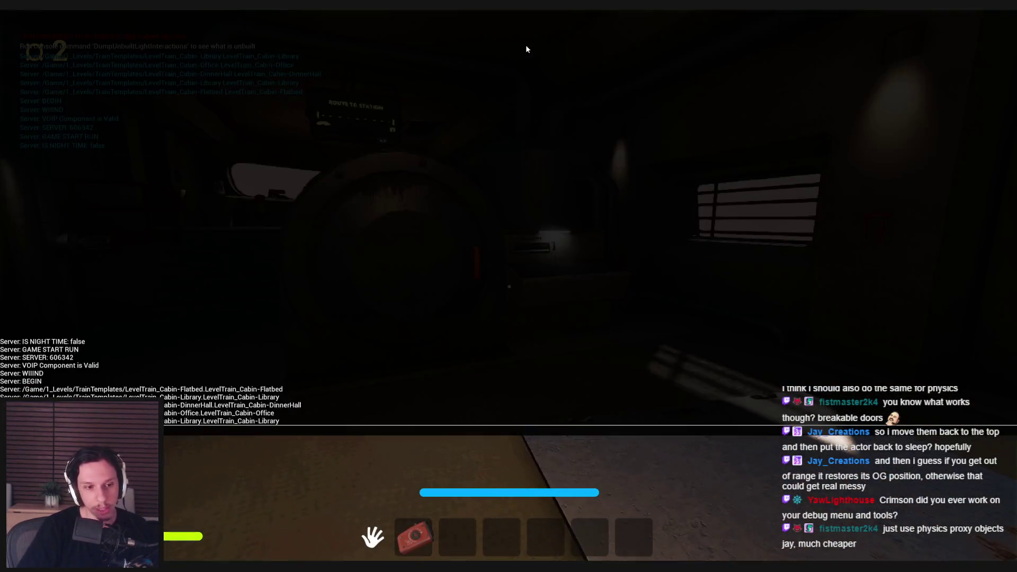
- List spawnable items with the console command spawnitem ? (Item_Boltcutters is 20), then stop play
key("grave")
key("Return")
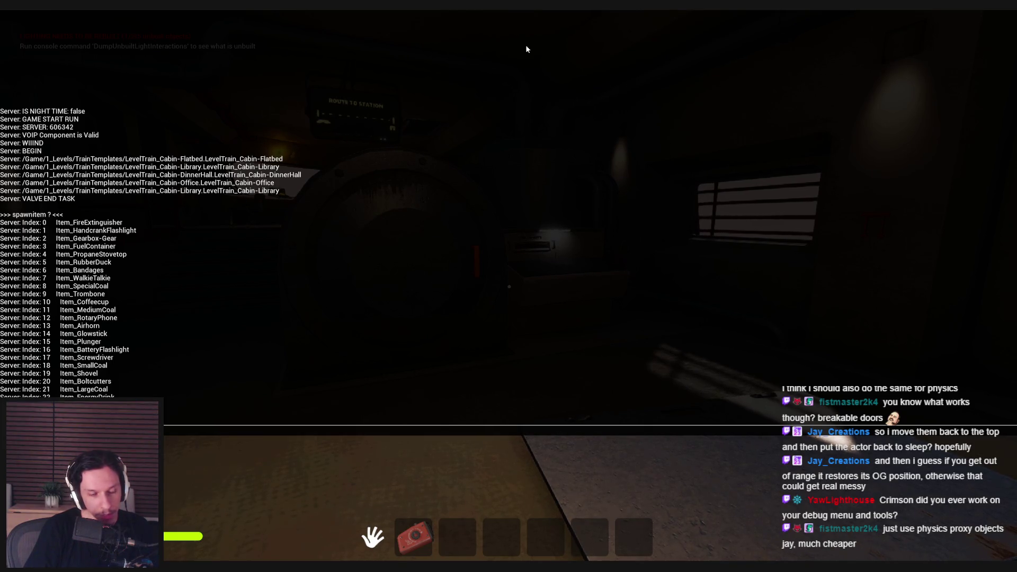
key("Escape")
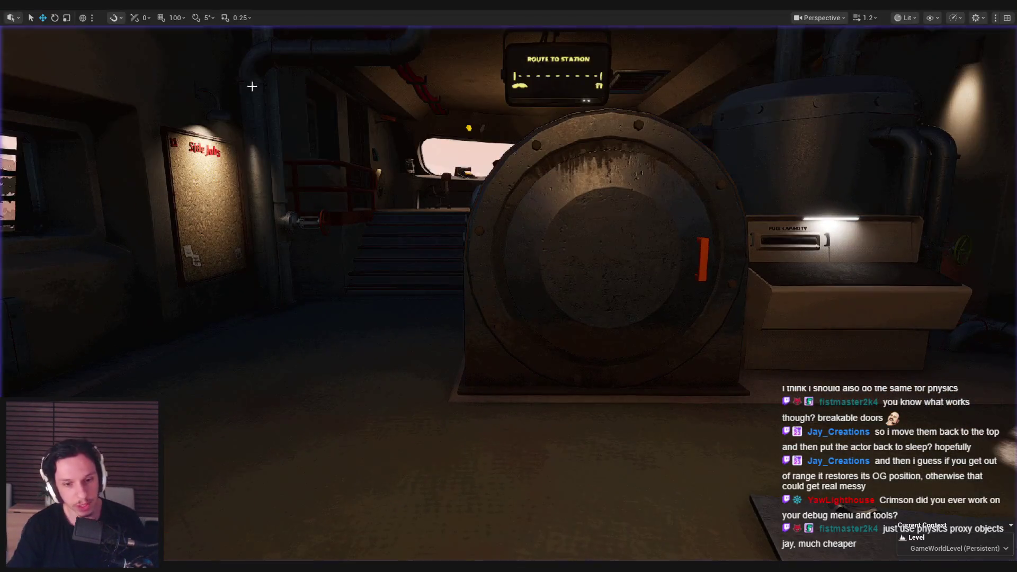
- Restore the BP_Item-Boltcutters editor and pan its EventGraph over the BeginPlay, Cast and SET chain
mouse_move(339, 567)
left_click(389, 522)
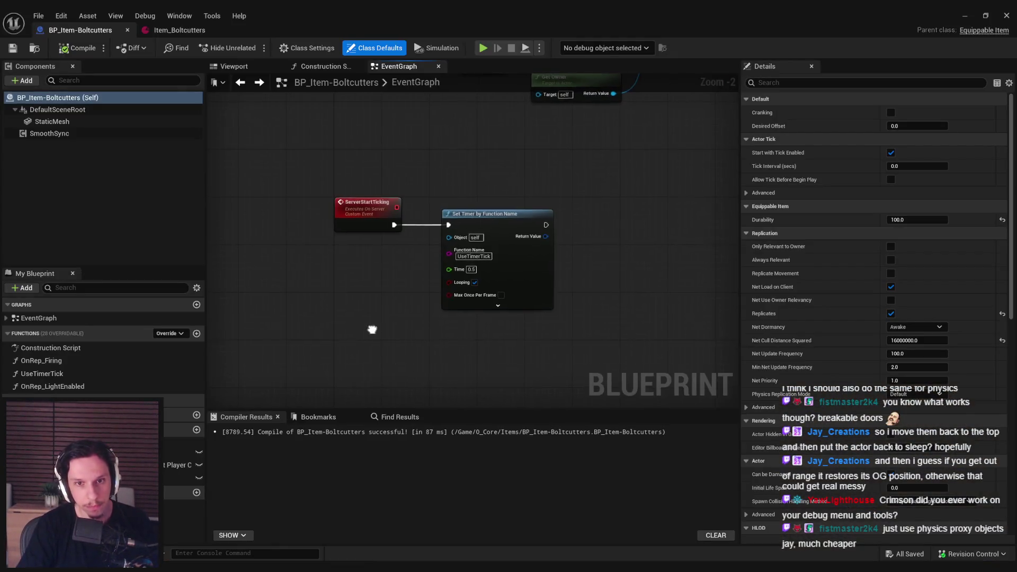
left_click_drag(372, 330, 383, 403)
mouse_move(450, 242)
left_mouse_down()
mouse_move(393, 282)
mouse_move(626, 380)
mouse_move(530, 344)
mouse_move(506, 354)
mouse_move(393, 245)
left_mouse_up()
scroll(392, 282, "up", 1)
scroll(410, 307, "down", 1)
scroll(506, 354, "down", 1)
scroll(387, 246, "down", 1)
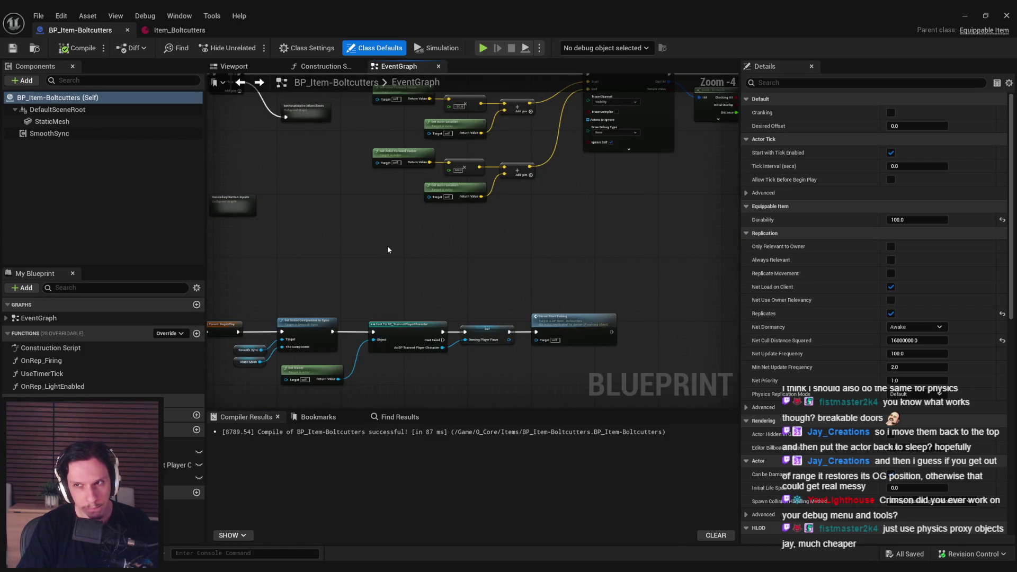
- Minimize the blueprint editor to get back to the GameWorldLevel editor
left_click(966, 17)
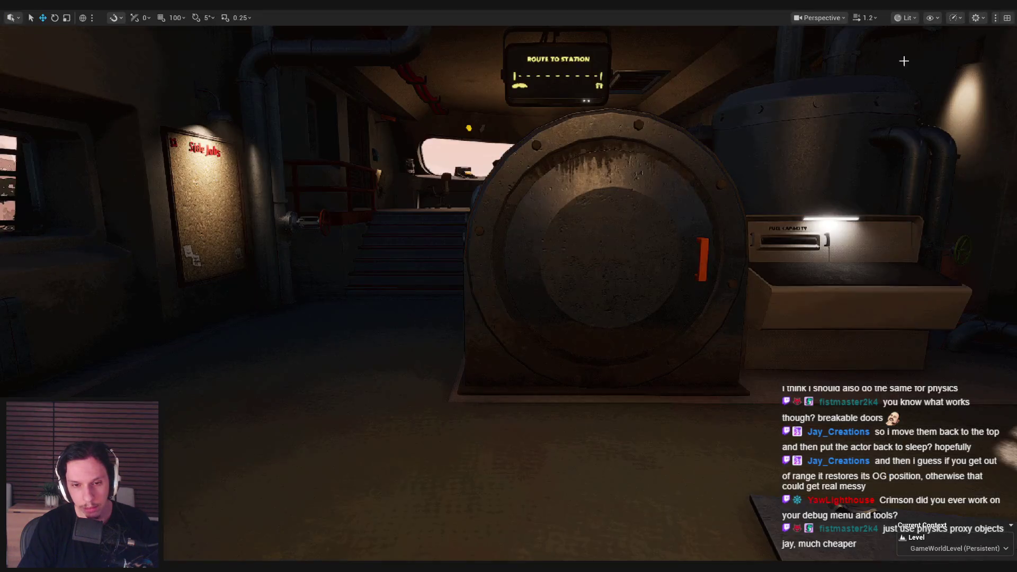
left_click(356, 548)
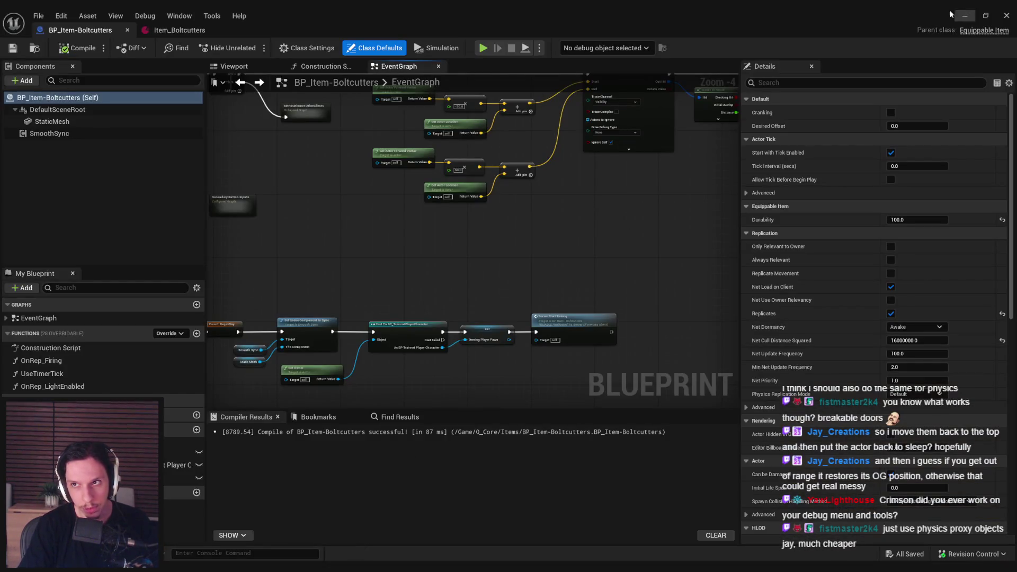
left_click(965, 16)
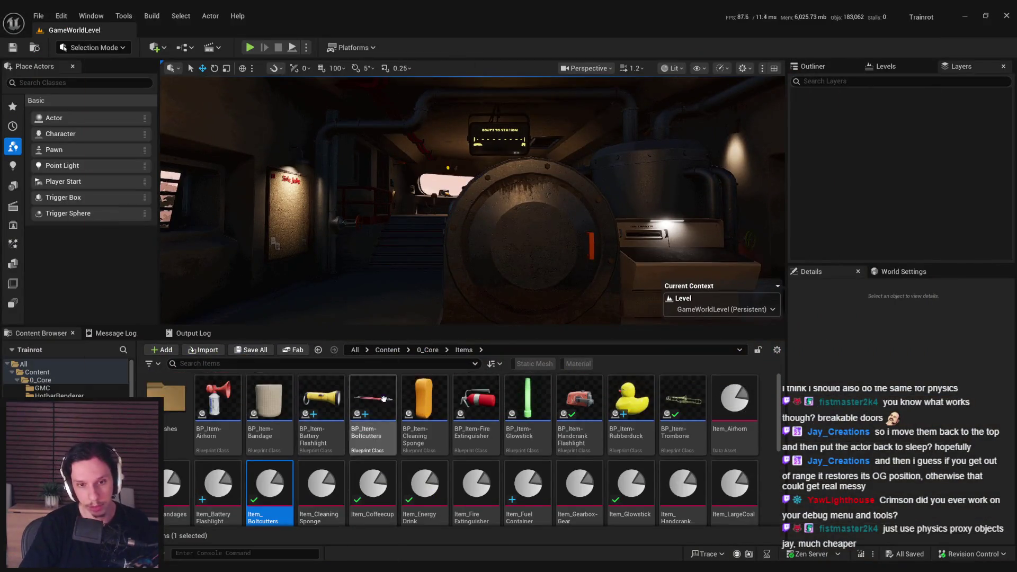
- Open BP_TrainrotPlayerCharacter from 0_Core and view its Branch, Get World Location and Make Array nodes
key("alt+Left")
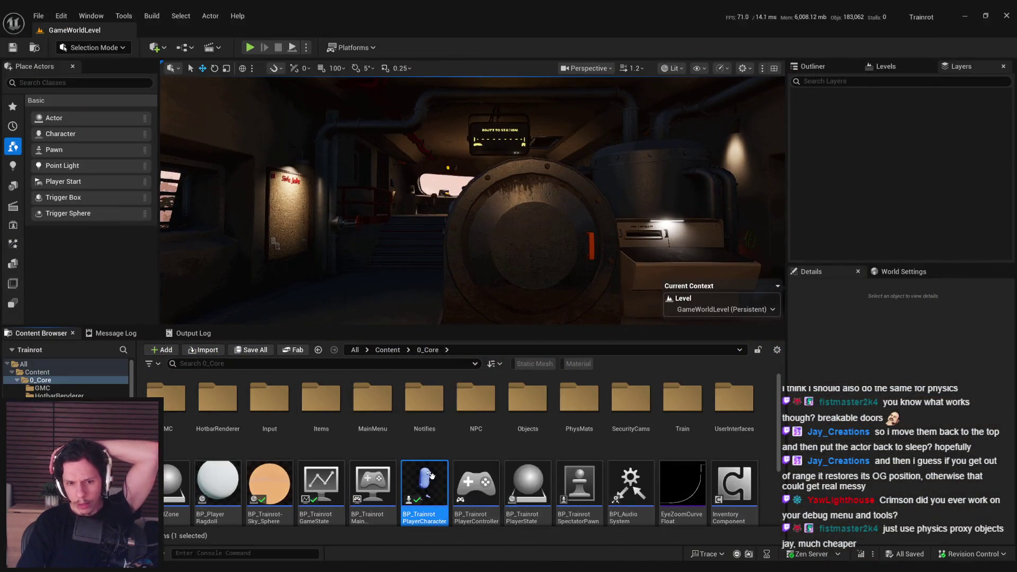
double_click(432, 476)
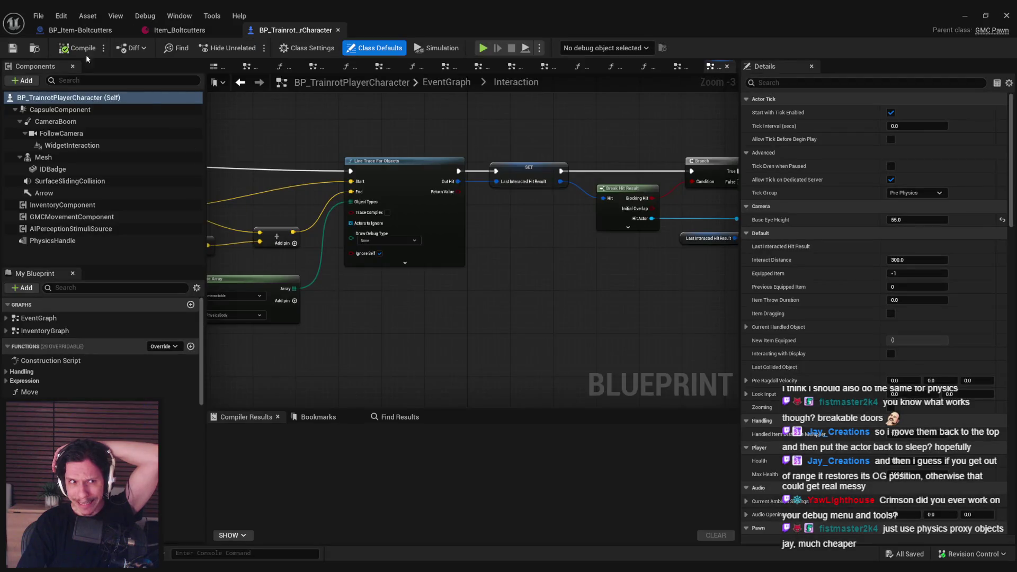
left_click(79, 29)
left_click(285, 31)
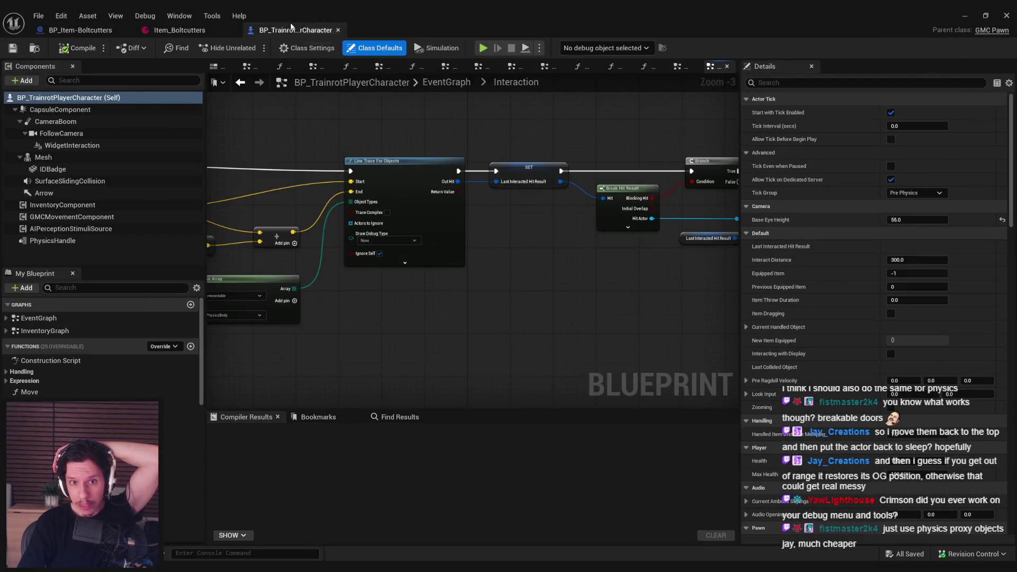
left_click_drag(294, 188, 734, 219)
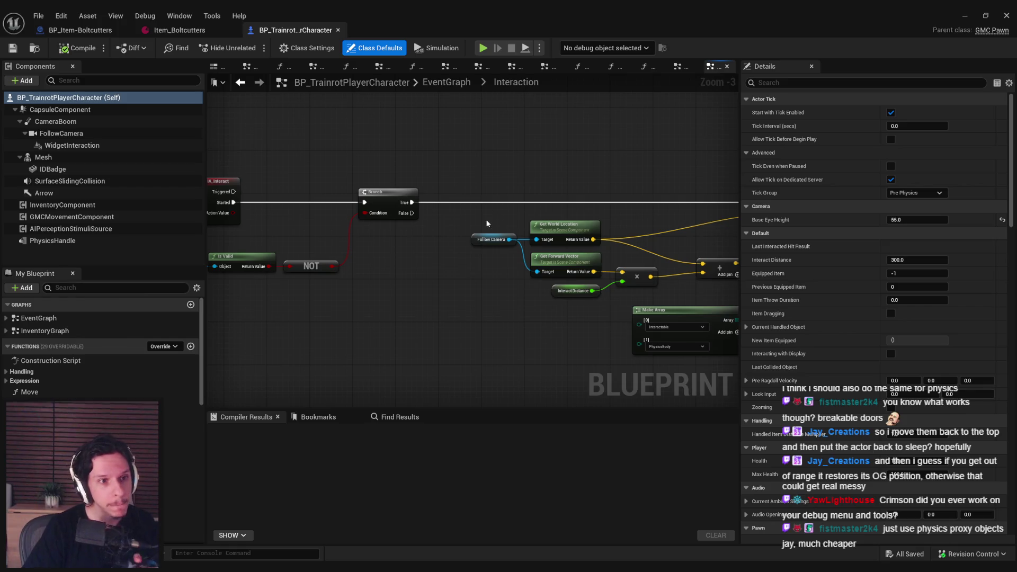
- In the BP_Item-Boltcutters graph, bring the Desired Offset calculation nodes into view
left_click(79, 31)
scroll(297, 283, "up", 1)
left_click_drag(526, 318, 15, 318)
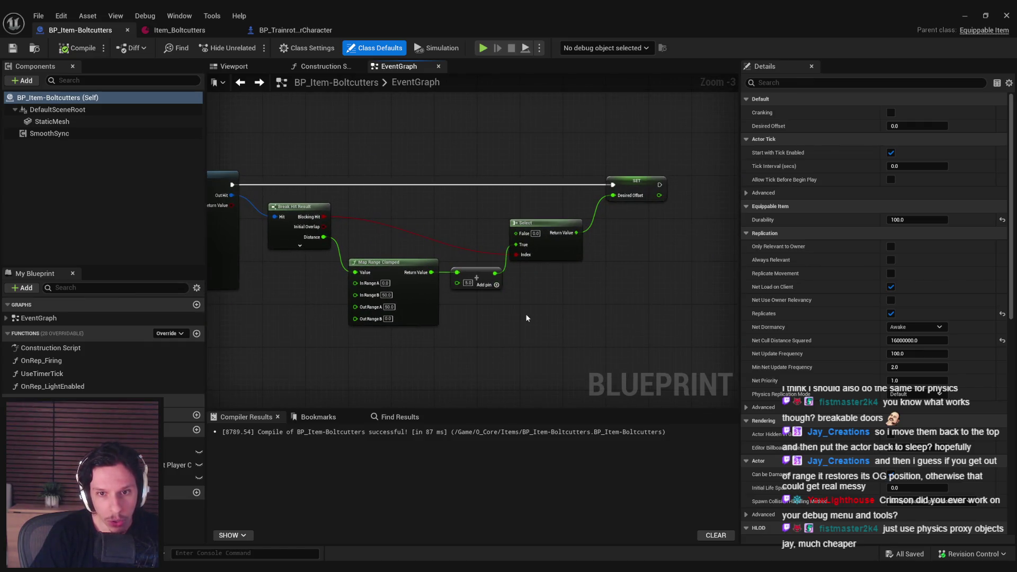
- Find references to DesiredOffset from its SET node, then search all blueprints for it
right_click(631, 197)
mouse_move(689, 269)
left_click(793, 284)
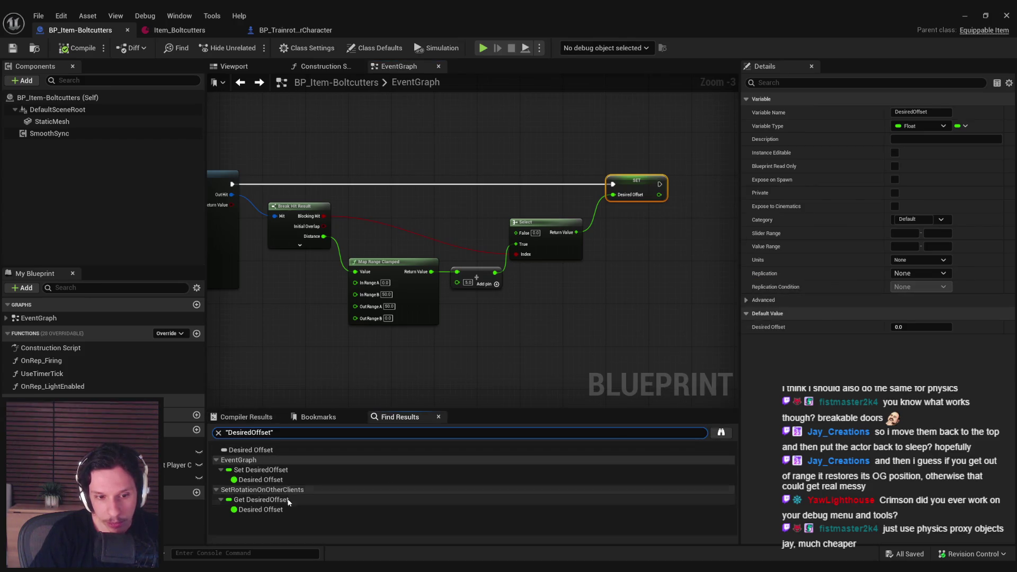
left_click(728, 433)
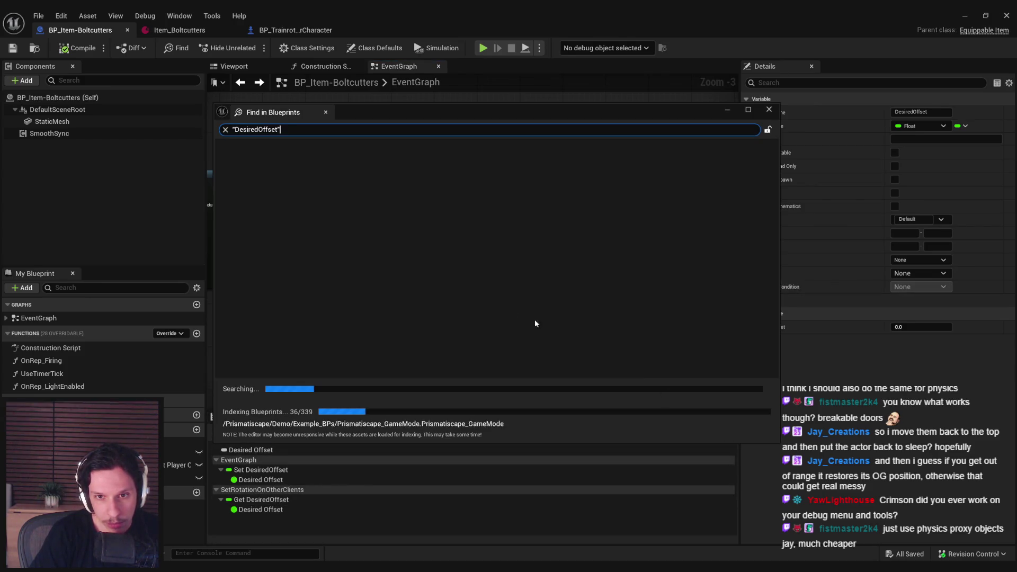
left_click_drag(387, 115, 436, 114)
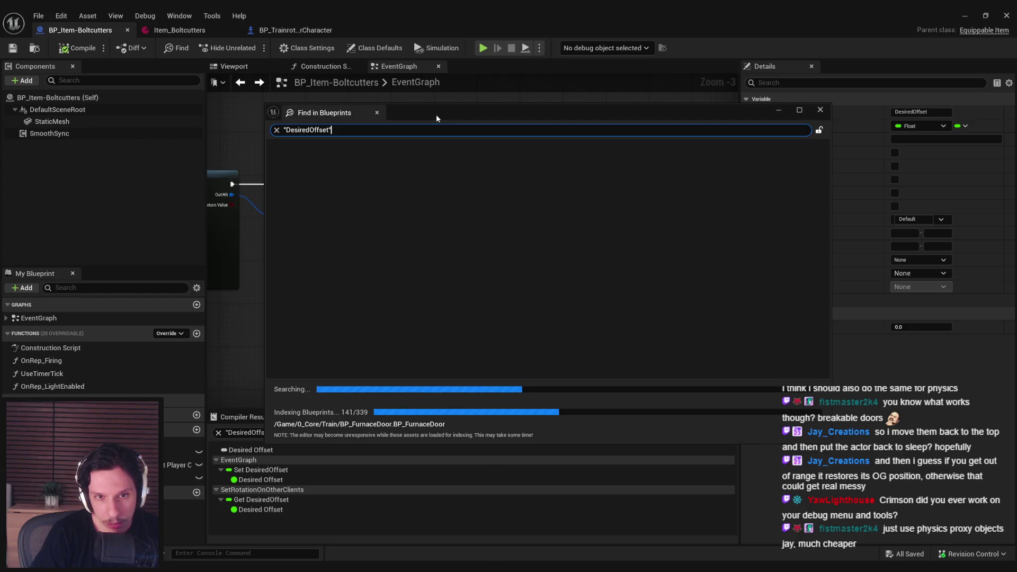
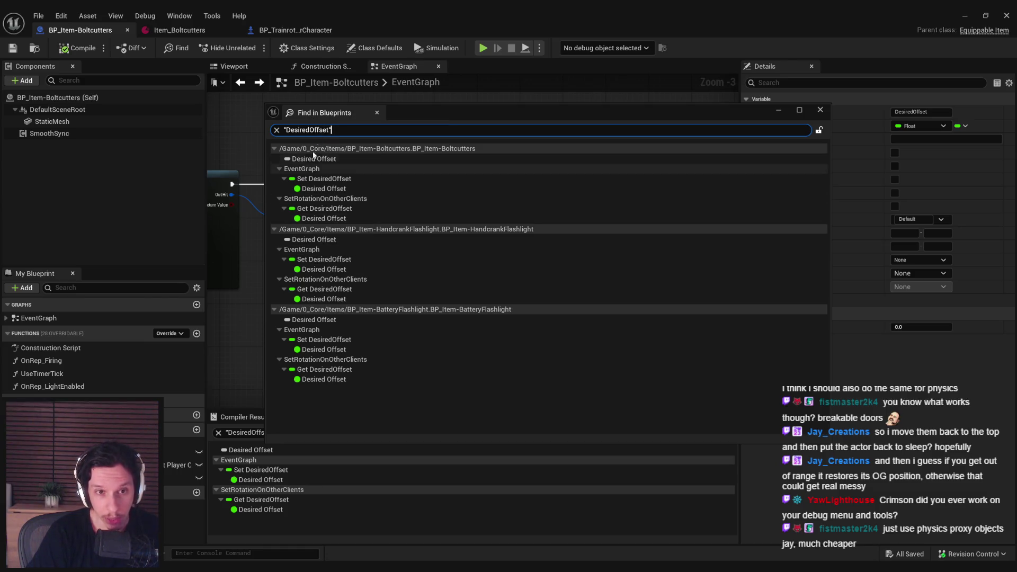
- Jump from the Get DesiredOffset search result into the SetRotationOnOtherClients graph
left_click(527, 314)
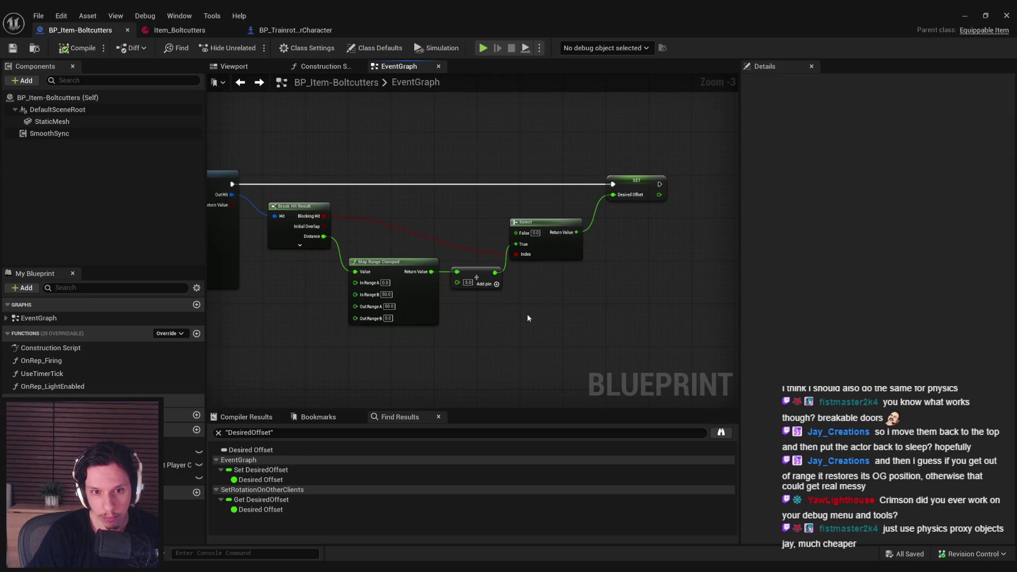
double_click(259, 500)
scroll(465, 315, "down", 3)
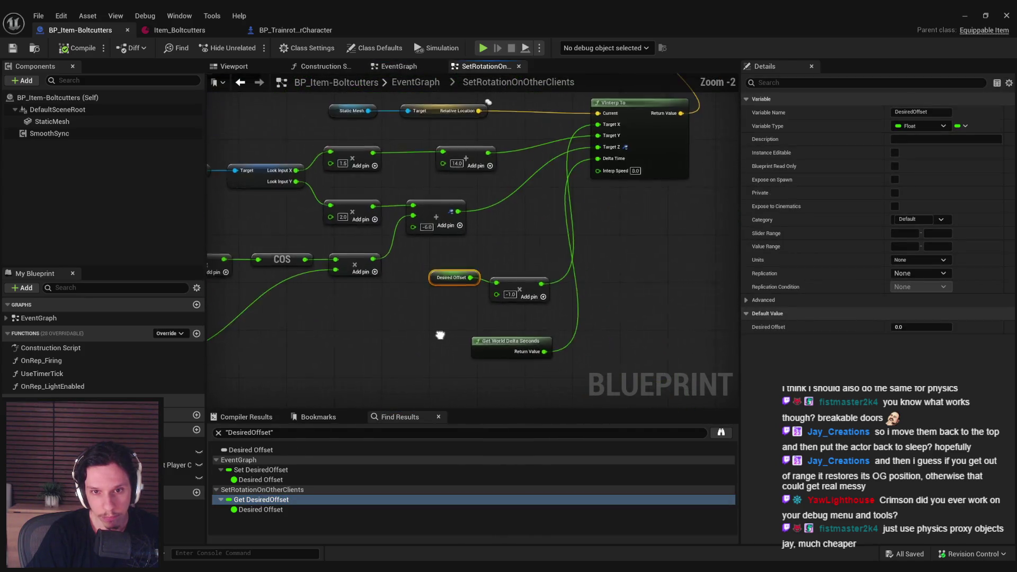
- Pan across the graph to inspect the Branch, Set Relative Rotation, COS and Desired Offset nodes
mouse_move(427, 303)
left_mouse_down()
mouse_move(429, 314)
mouse_move(598, 275)
left_mouse_up()
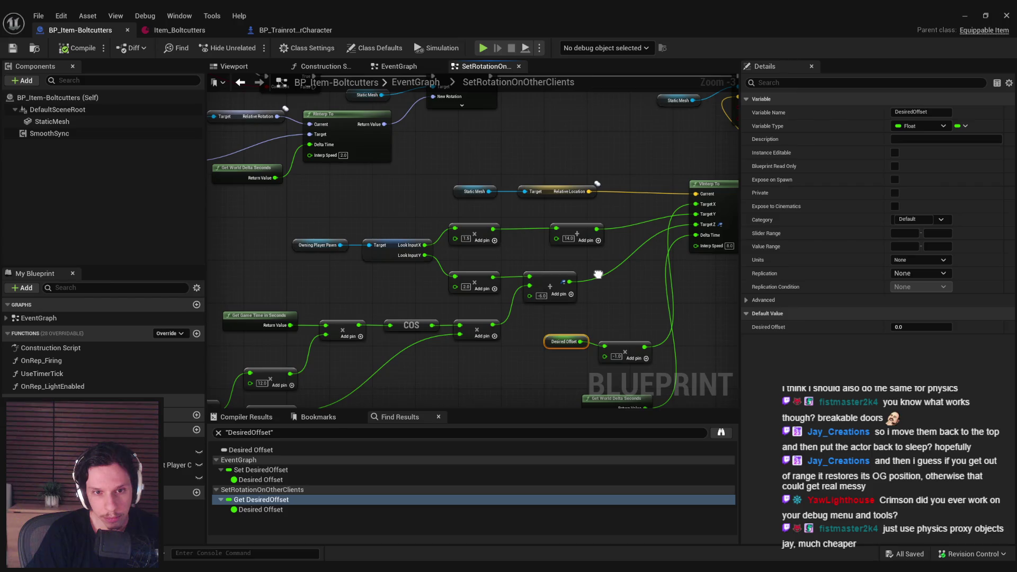
left_click_drag(598, 275, 592, 279)
scroll(592, 278, "down", 3)
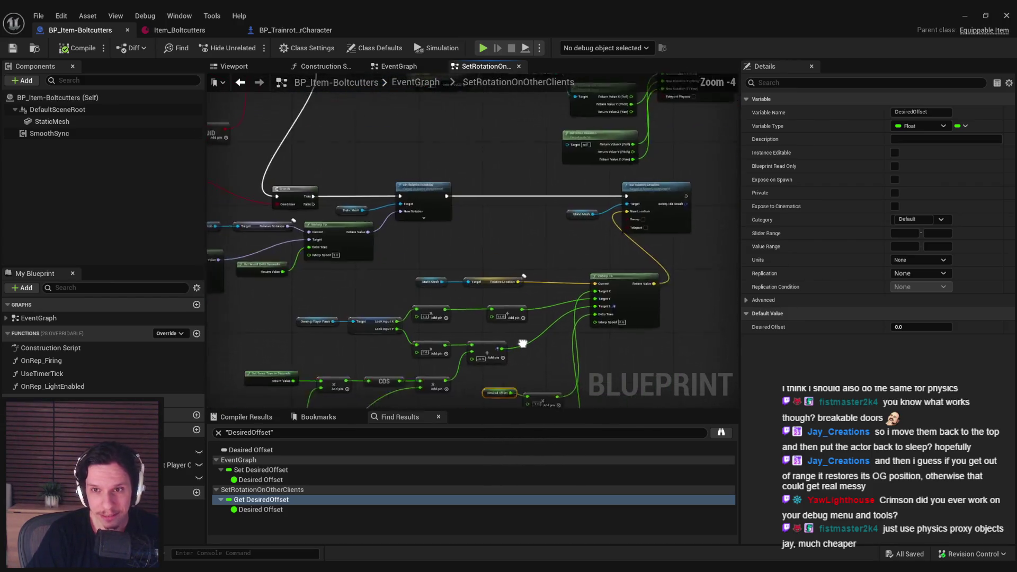
scroll(384, 231, "up", 2)
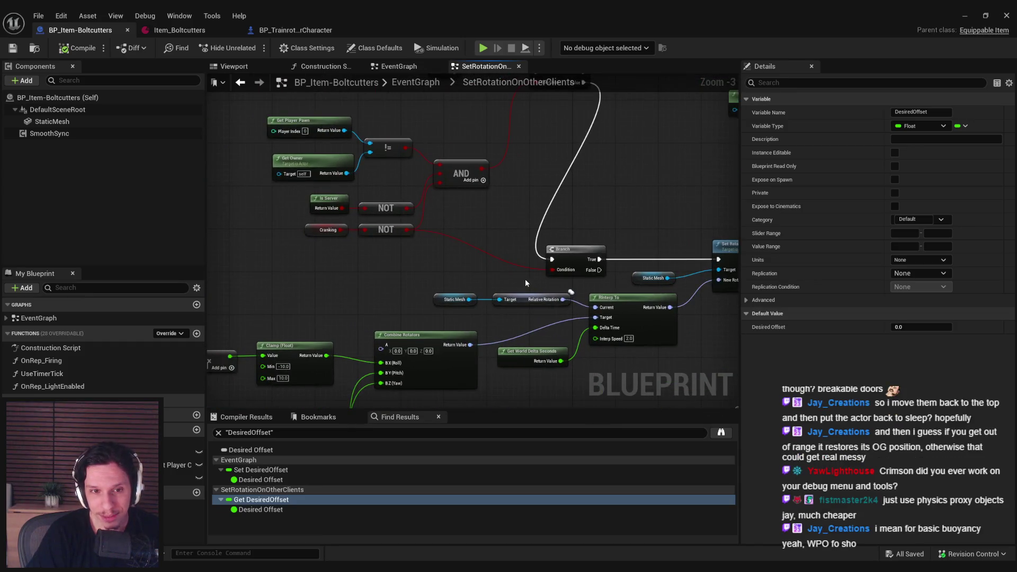
left_click_drag(525, 280, 465, 324)
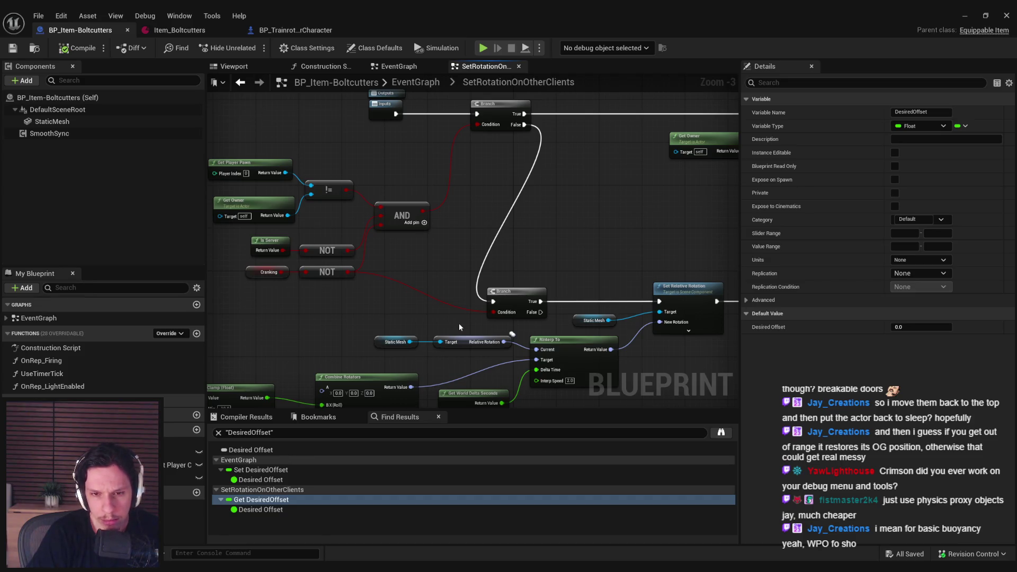
mouse_move(460, 327)
left_mouse_down()
mouse_move(476, 185)
mouse_move(495, 265)
mouse_move(291, 288)
mouse_move(395, 310)
mouse_move(627, 247)
left_mouse_up()
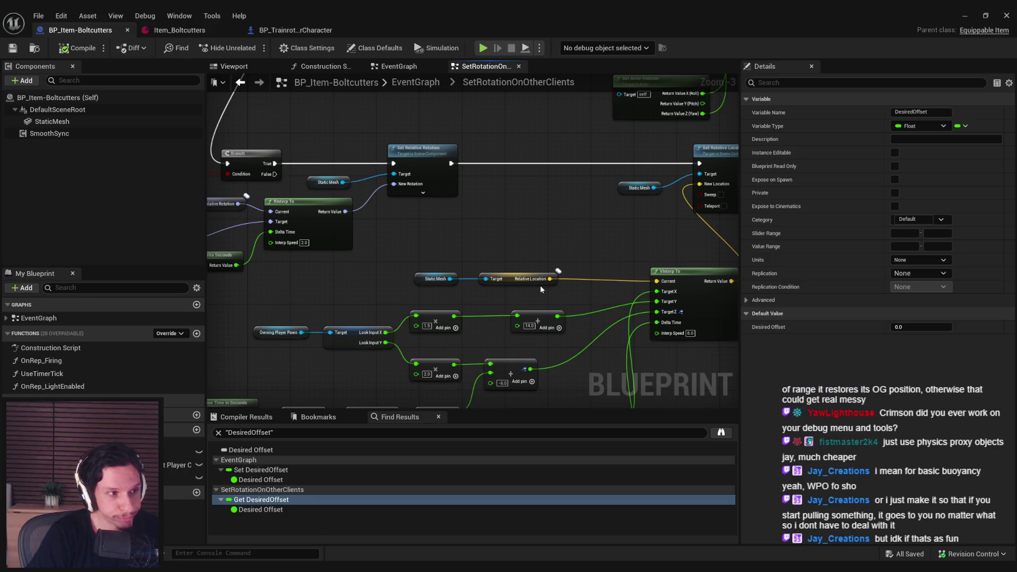
left_click_drag(540, 288, 543, 225)
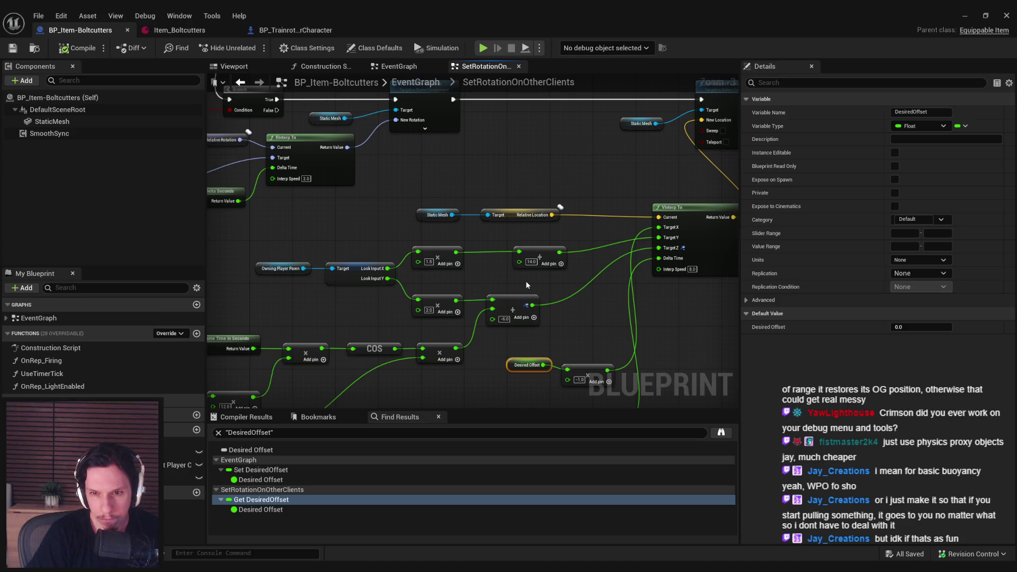
left_click_drag(527, 285, 513, 249)
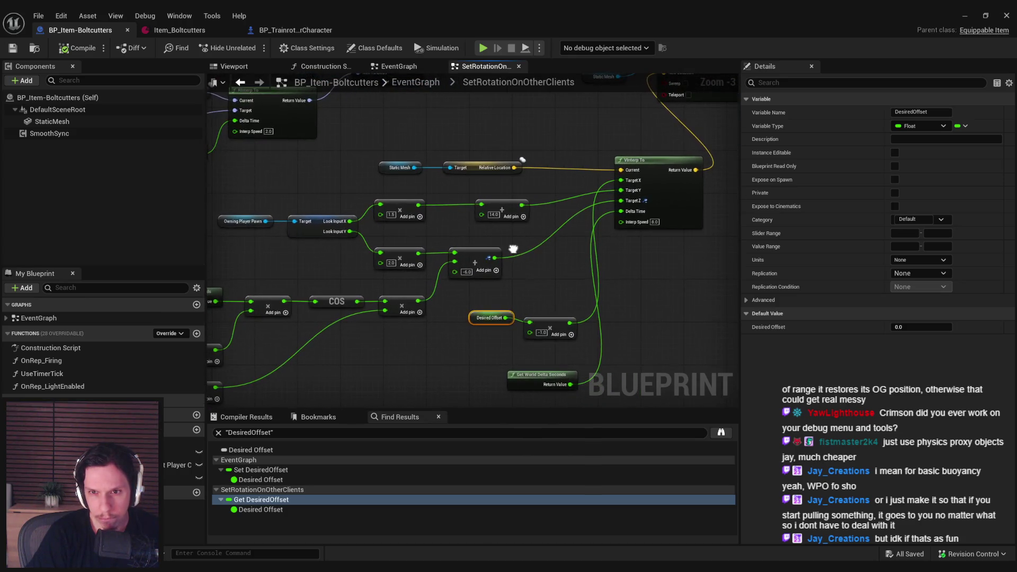
left_click(541, 303)
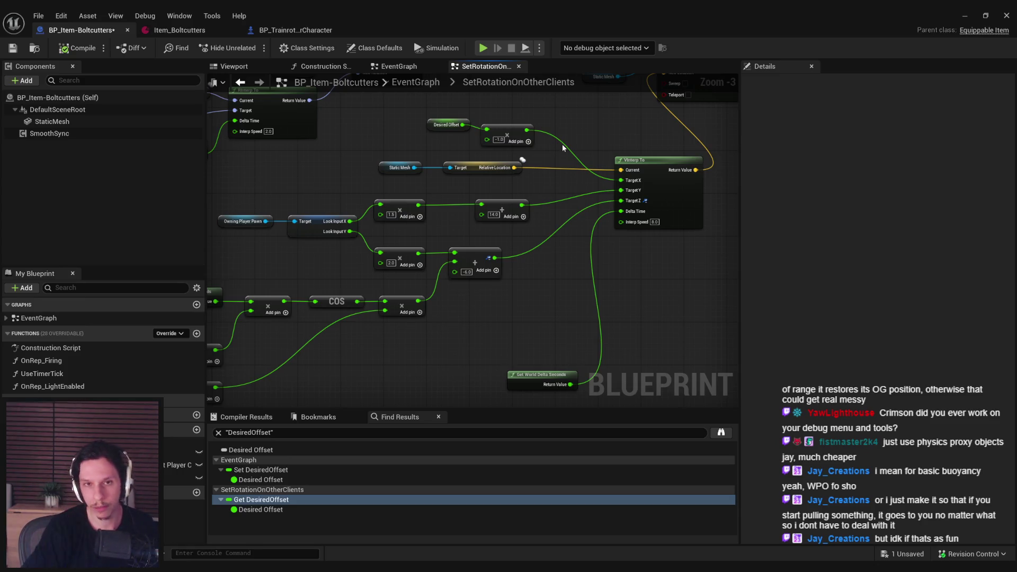
- Change the event graph's Add node from 5.0 to 0.0, then launch a play session
left_click(415, 84)
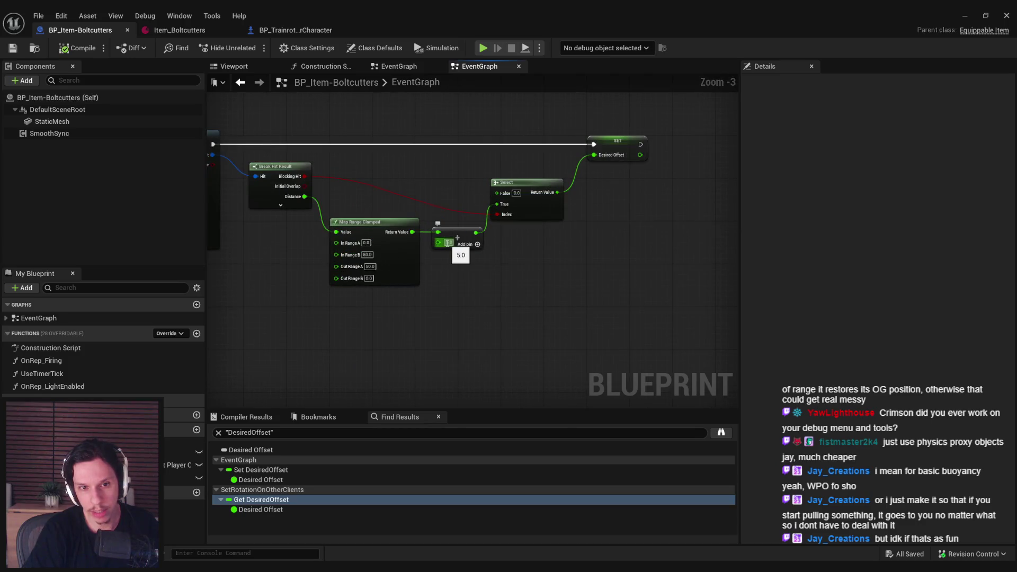
scroll(450, 243, "up", 1)
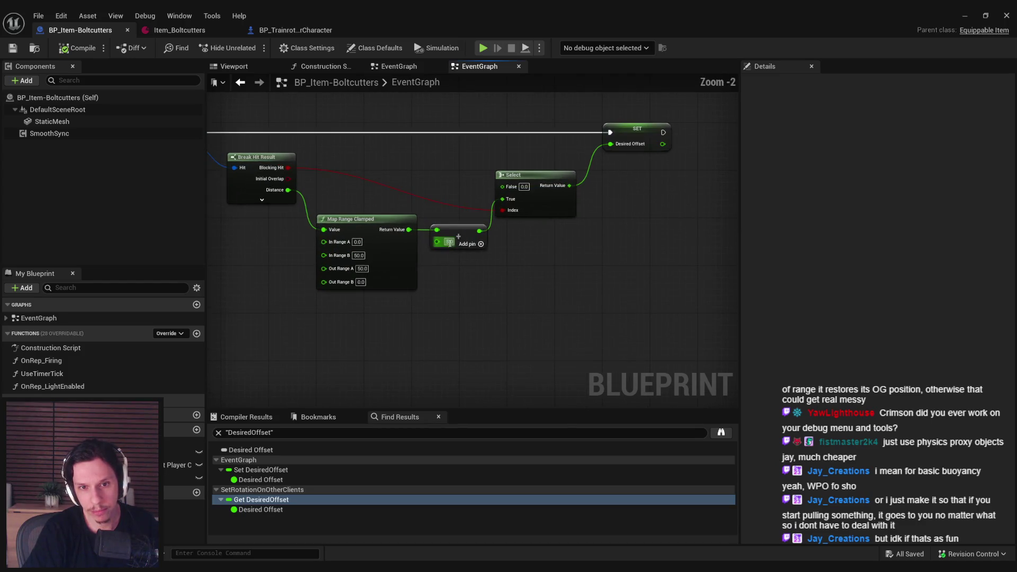
type("0")
key("Return")
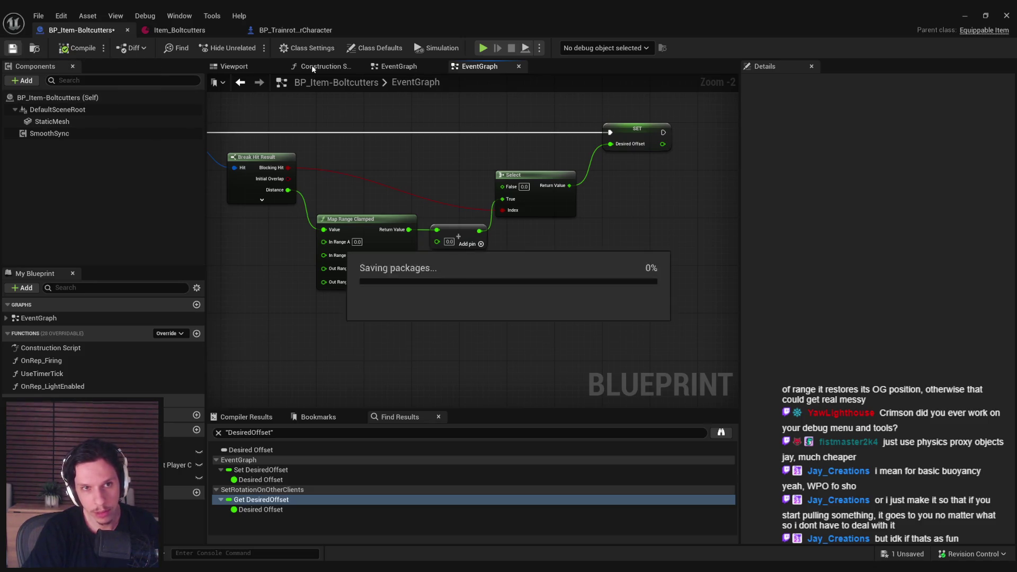
left_click(965, 16)
left_click(250, 48)
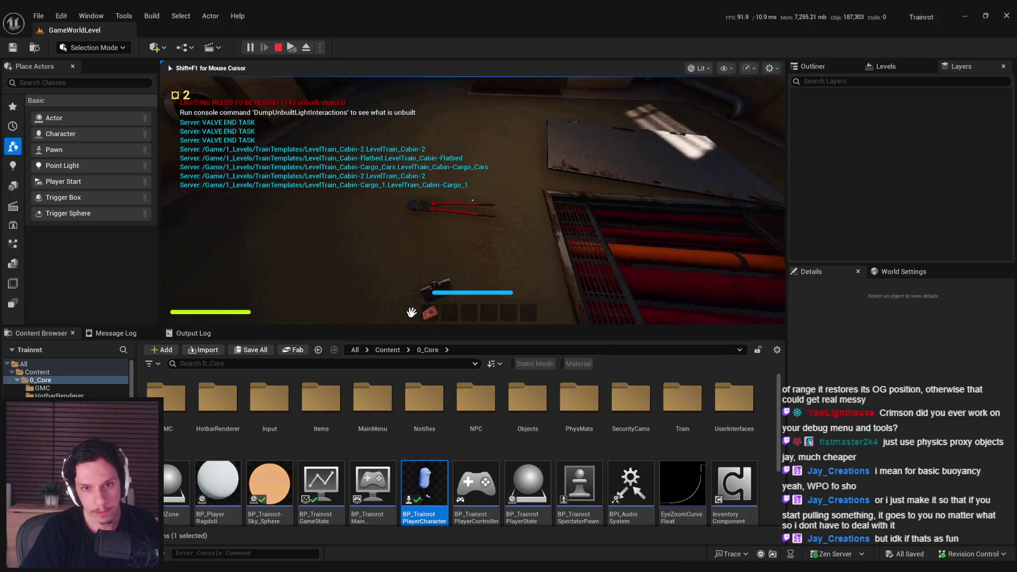
- Equip the bolt cutters, then stop the session and return to the Boltcutters blueprint
key("e")
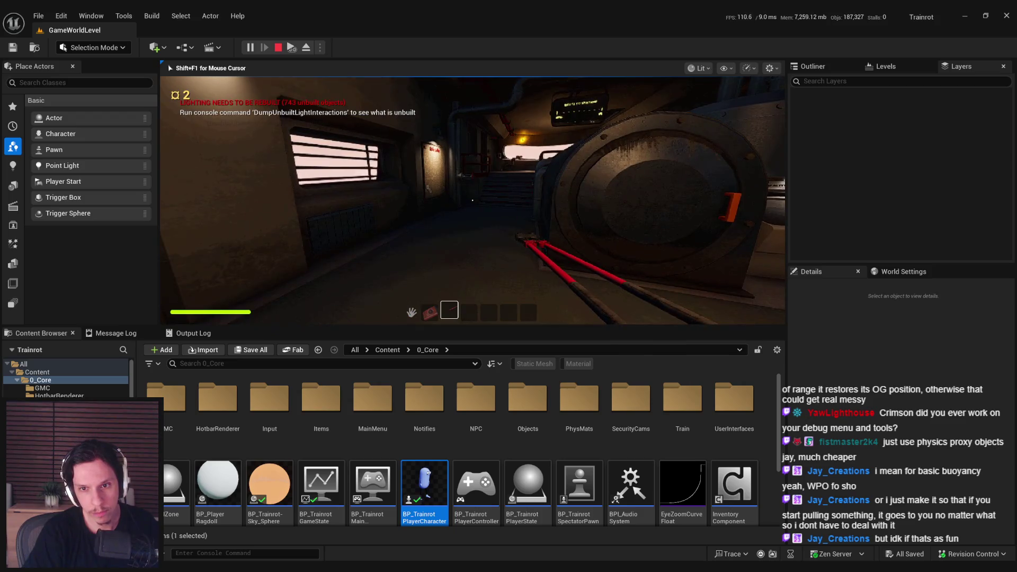
key("Escape")
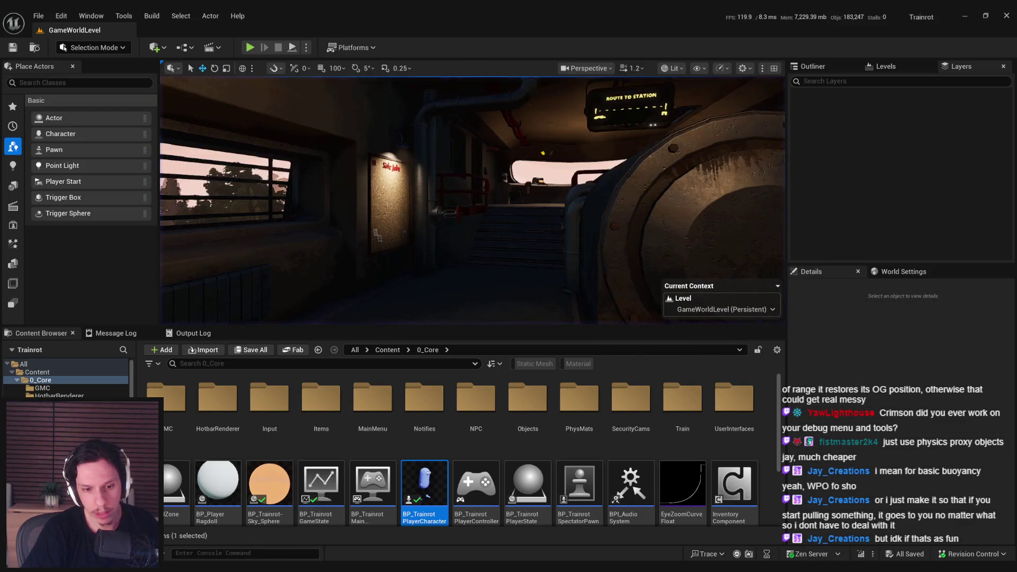
key("alt+Tab")
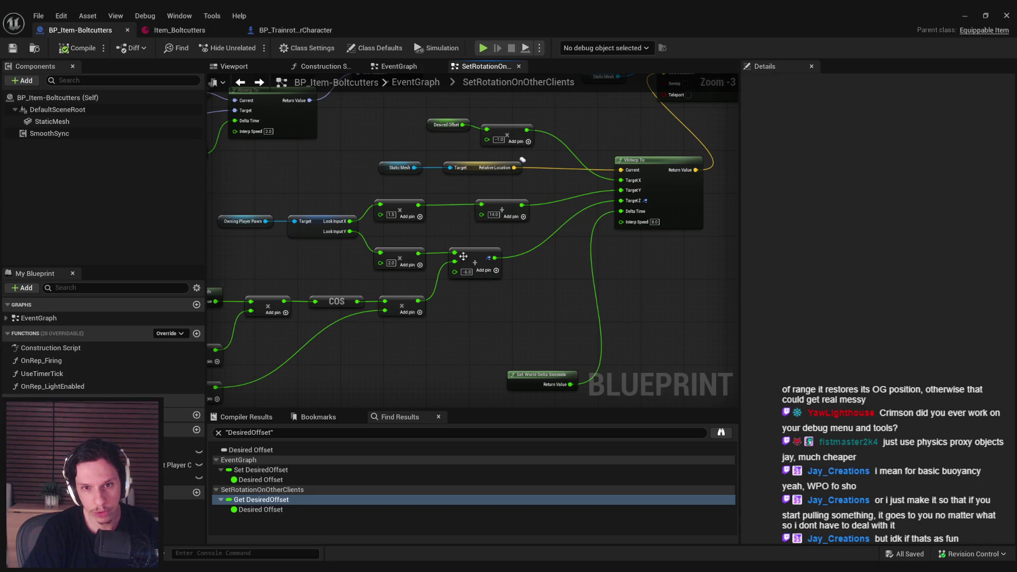
scroll(494, 214, "up", 2)
- Test the held cutters full-screen against the wall pillar, then return to the blueprint editor
left_click(962, 15)
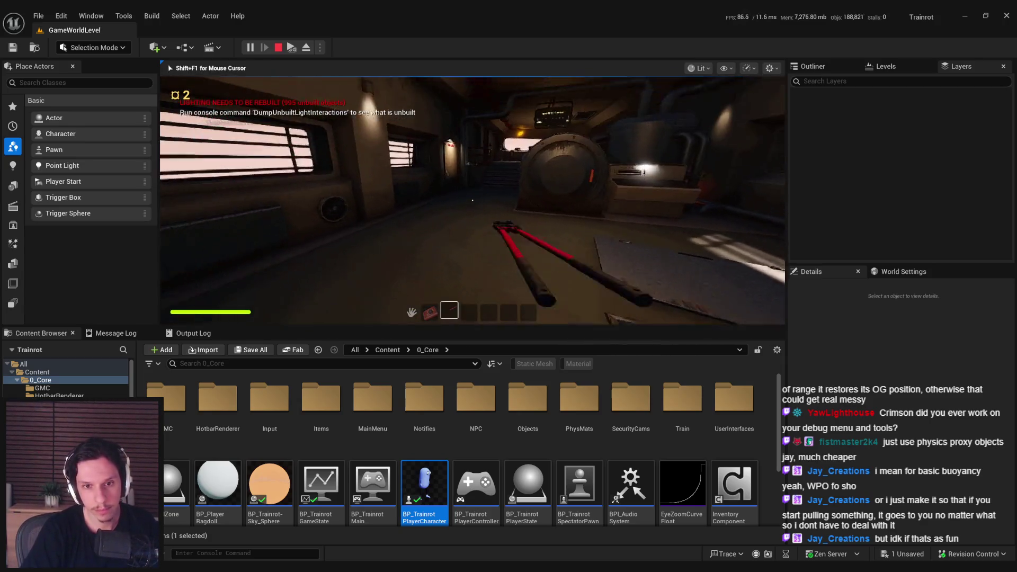
key("F11")
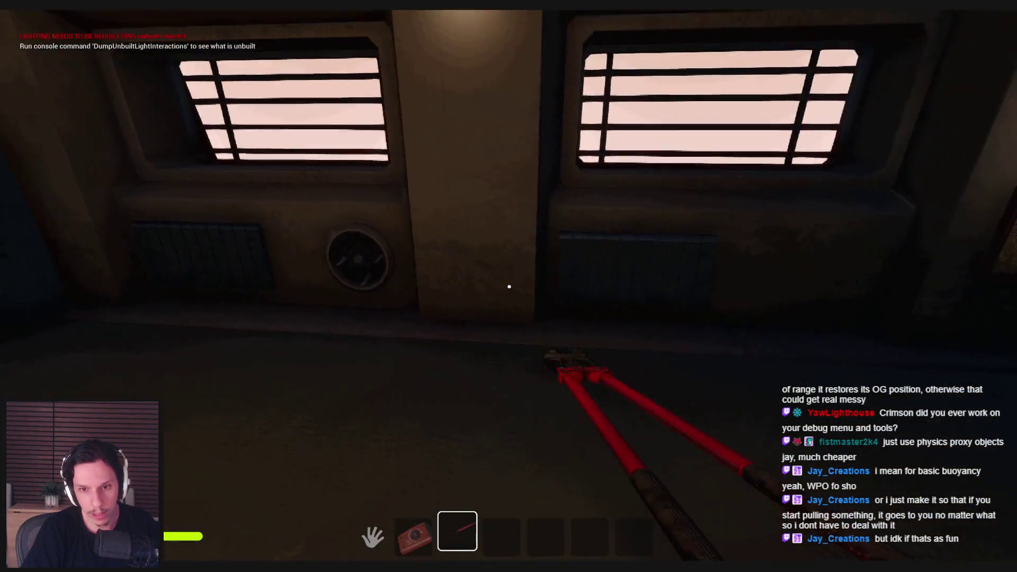
key("w")
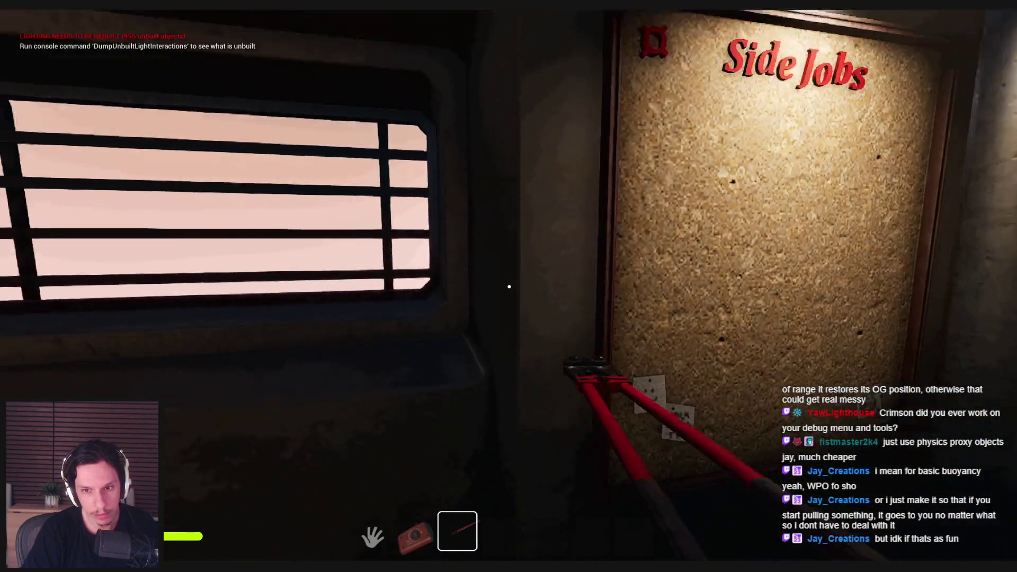
key("w")
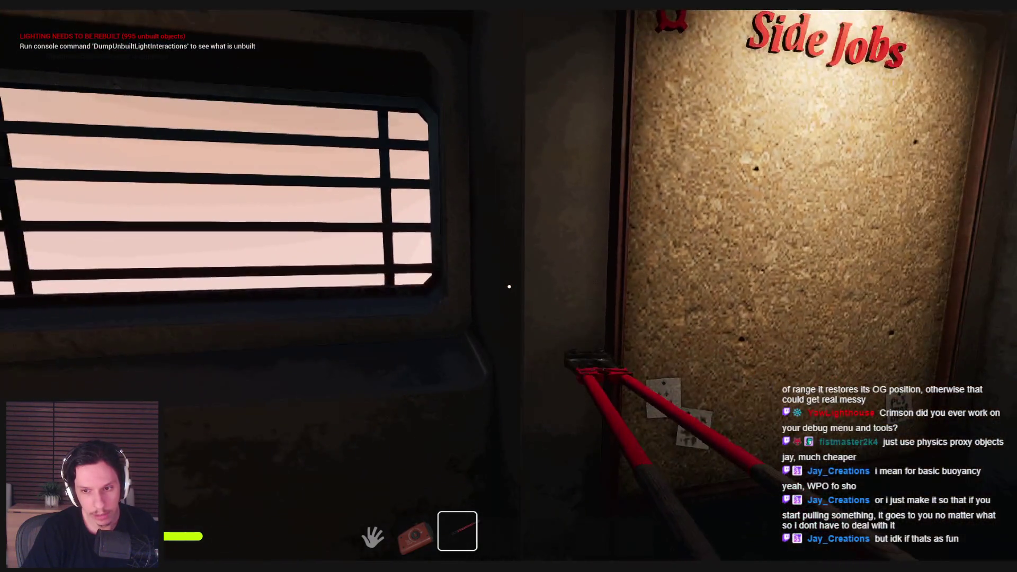
key("s")
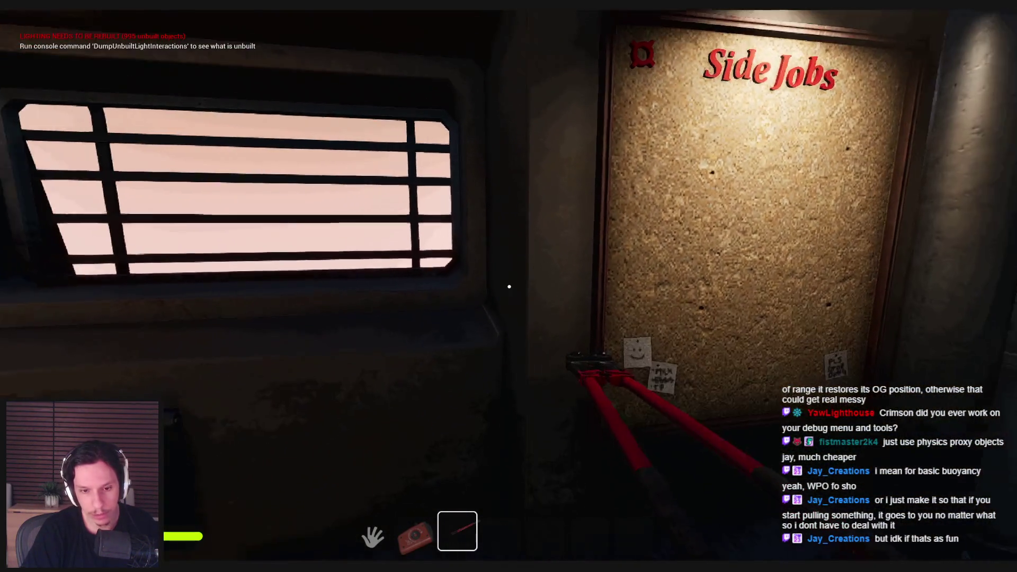
key("Escape")
left_click(372, 542)
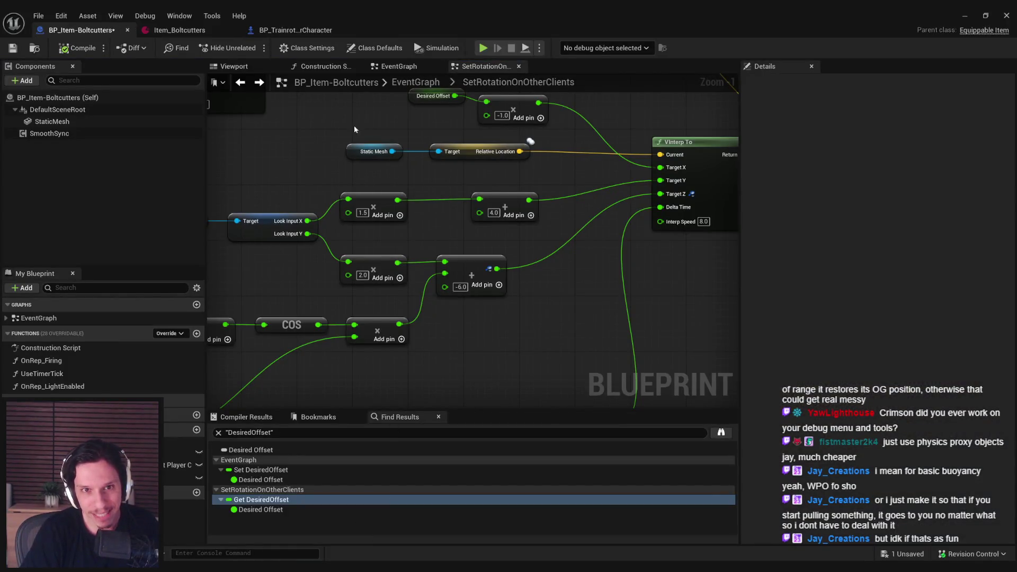
- Raise the line trace's forward-vector multiplier from 50.0 to 80.0 and go back to the game
left_click(394, 67)
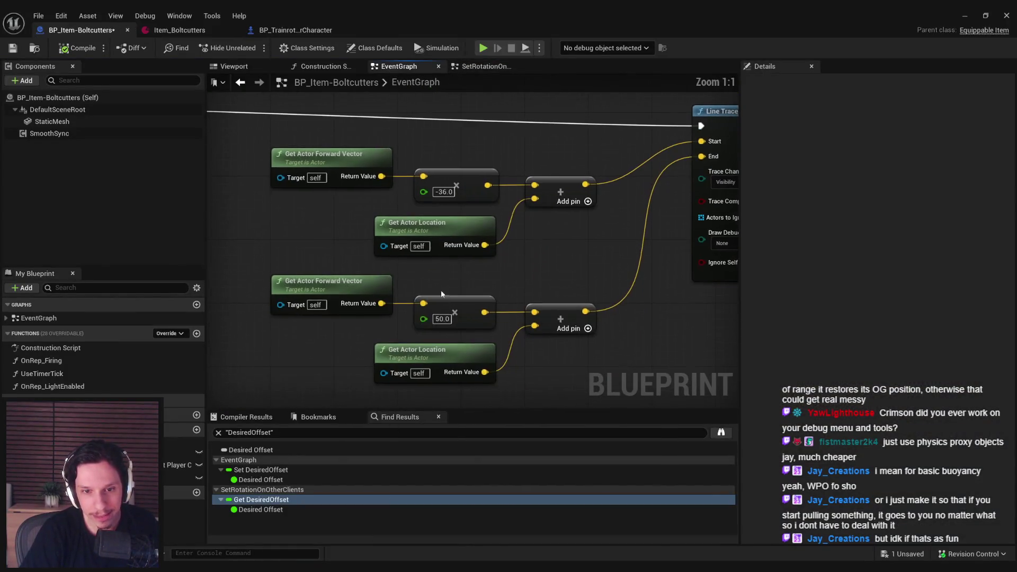
scroll(459, 283, "down", 1)
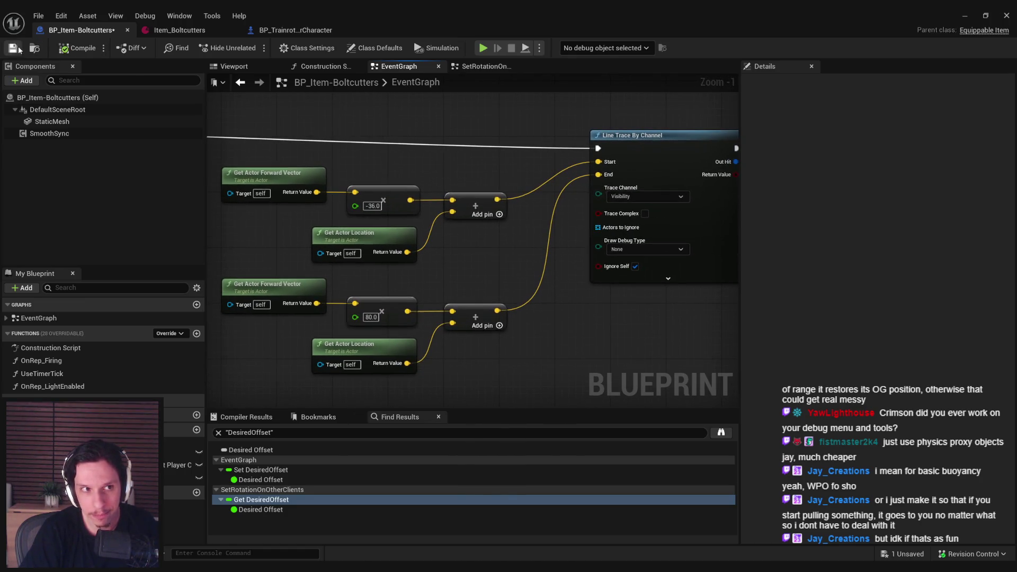
left_click(963, 15)
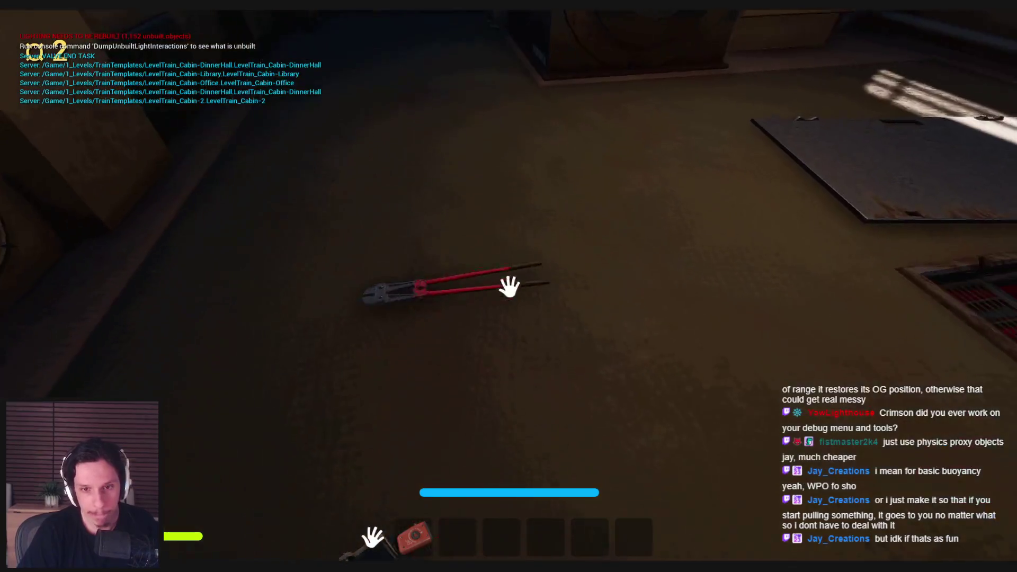
- Pick up the bolt cutters, test them against the generator, and reopen the SetRotationOnOtherClients graph
left_click(508, 286)
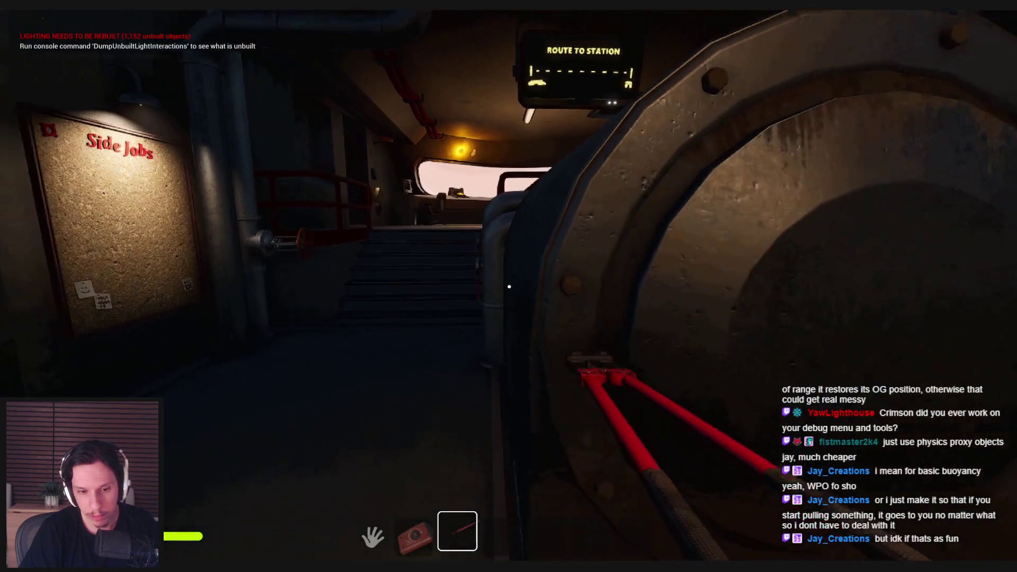
key("shift+F1")
mouse_move(365, 549)
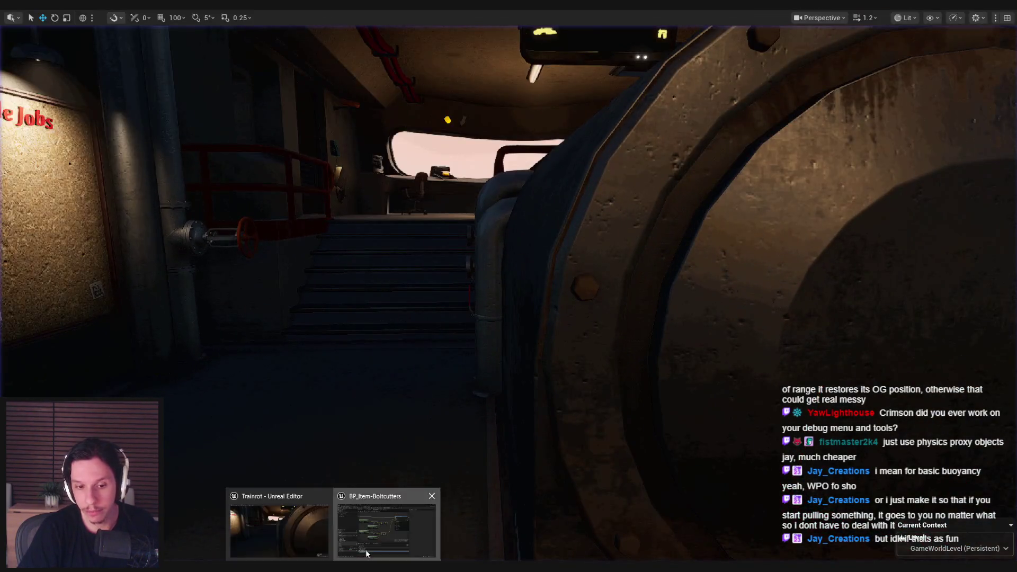
left_click(390, 524)
left_click(457, 68)
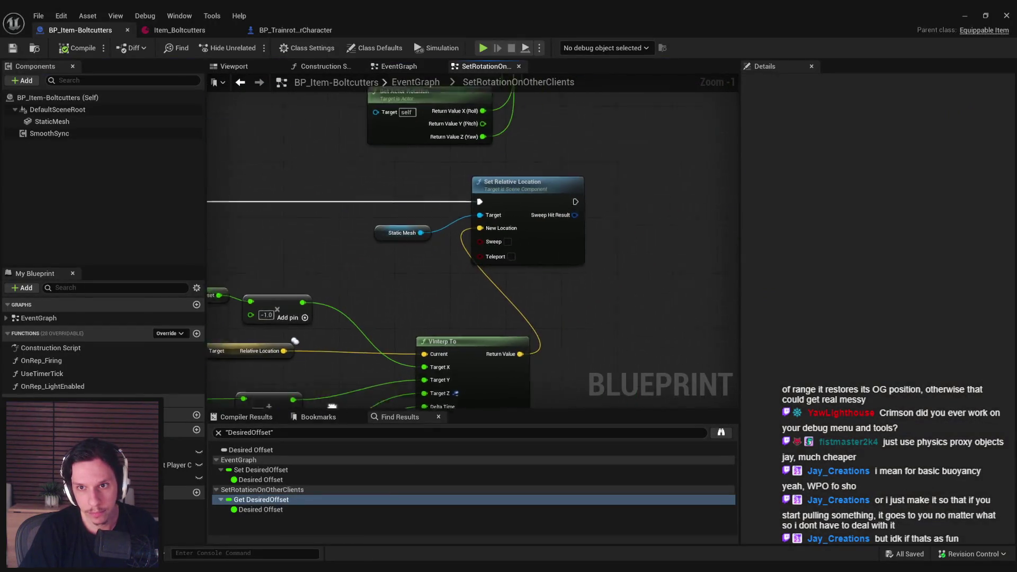
- Set the line trace distance multiplier to 150.0 in the event graph
left_click(411, 68)
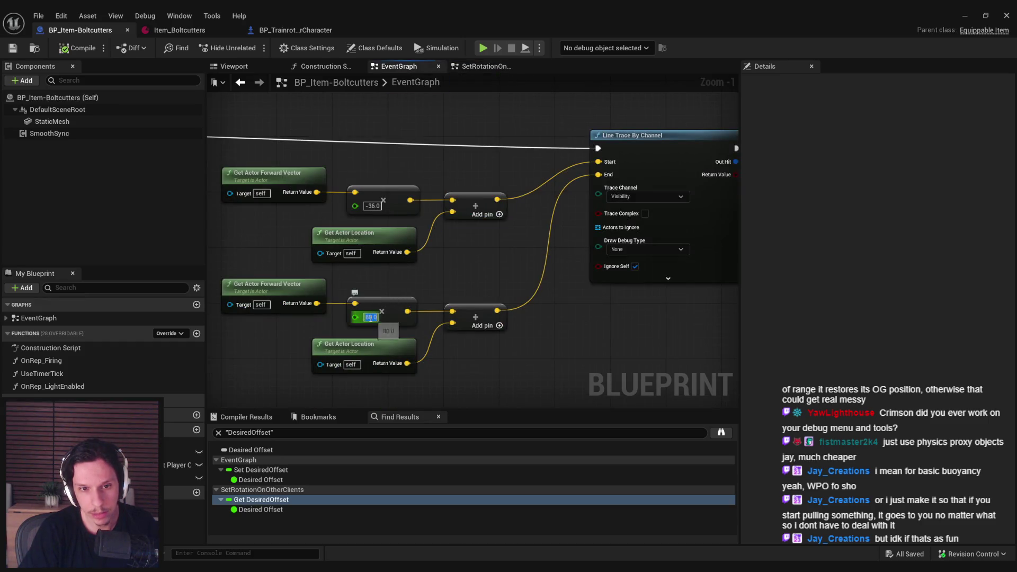
type("0")
key("Return")
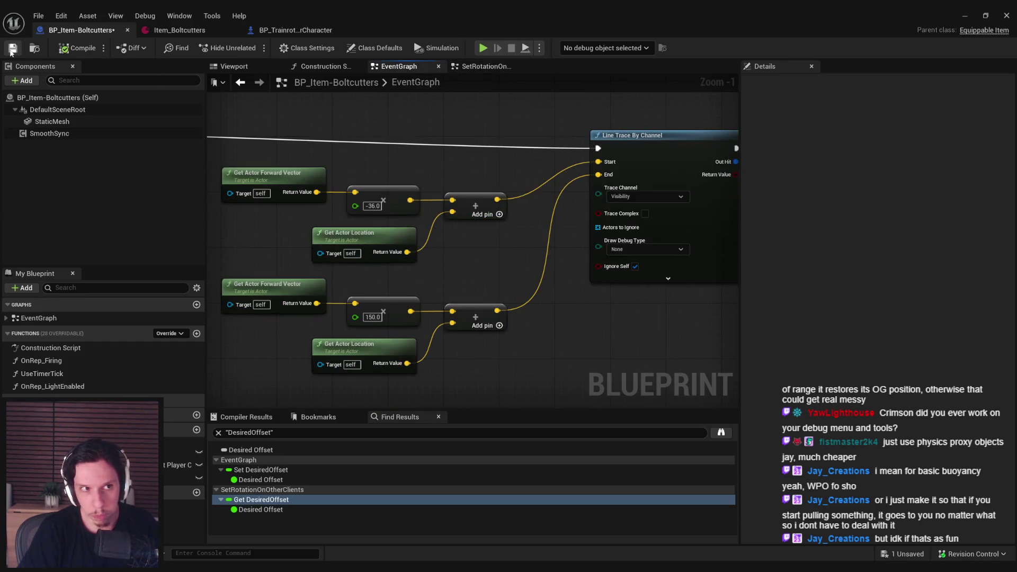
- Set Map Range Clamped's In Range B and Out Range A to 80.0, then return to the game
left_click_drag(460, 245, 326, 243)
scroll(403, 245, "down", 1)
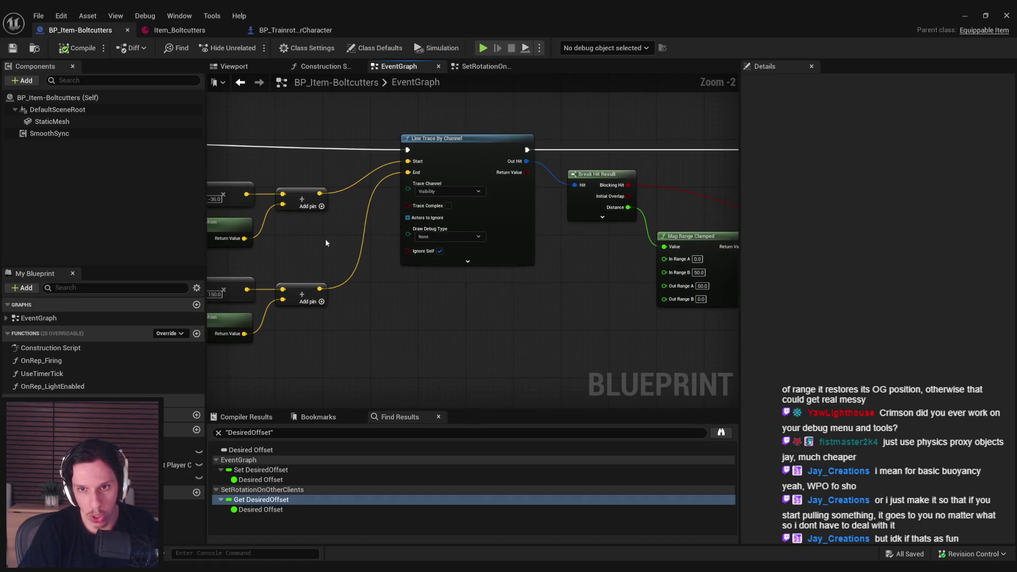
mouse_move(445, 288)
left_mouse_down()
mouse_move(699, 264)
mouse_move(495, 200)
mouse_move(432, 266)
mouse_move(462, 261)
left_mouse_up()
scroll(546, 254, "up", 1)
scroll(398, 258, "up", 1)
left_click_drag(618, 304, 546, 311)
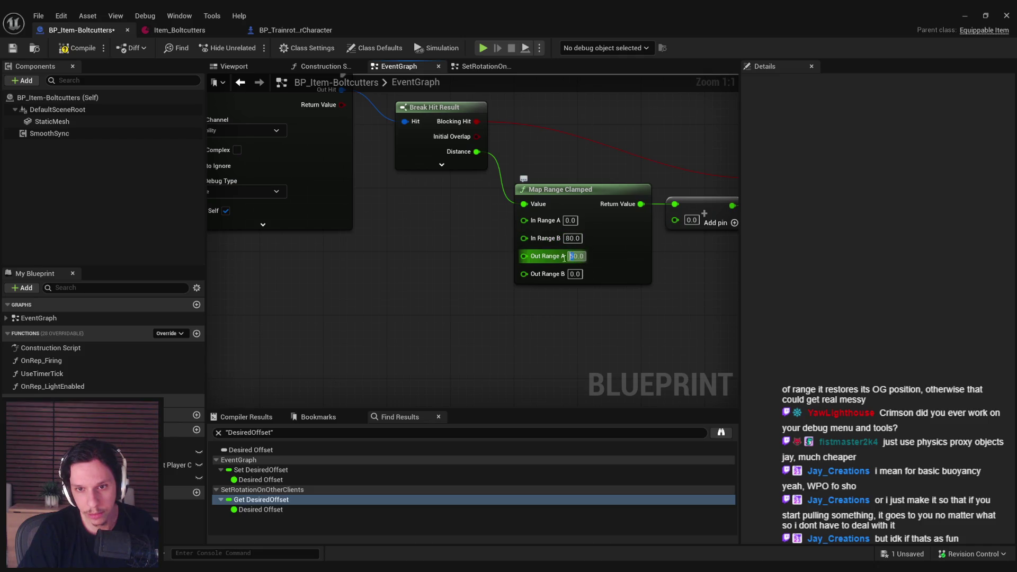
left_click(961, 16)
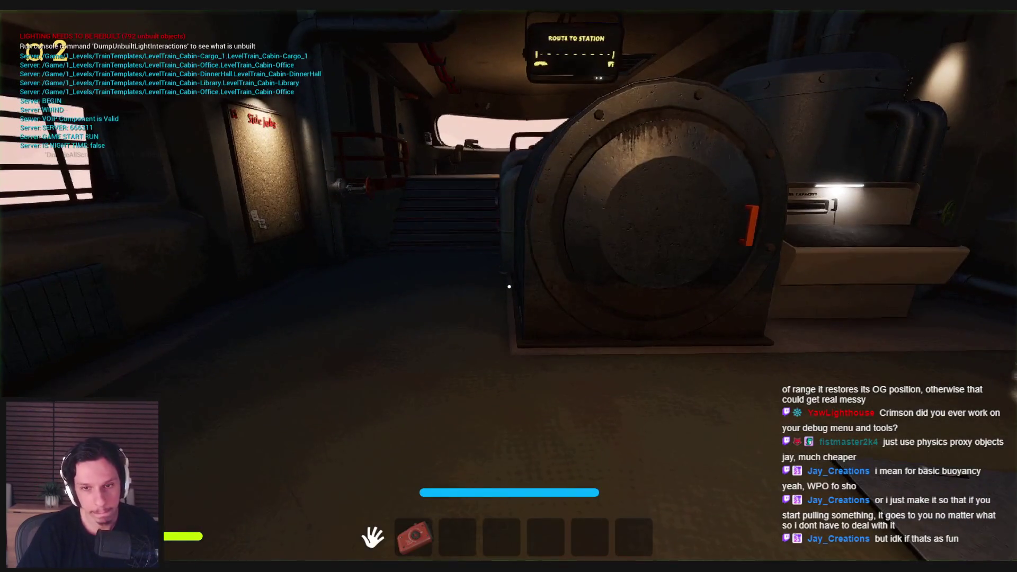
- Pick up and equip the bolt cutters, end the test, and bring the Boltcutters blueprint forward
key("e")
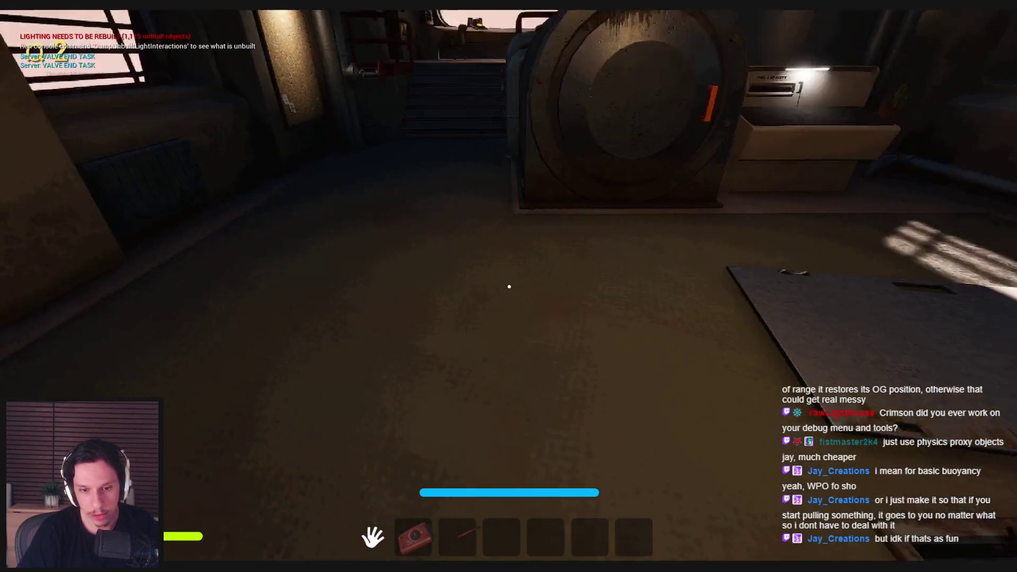
key("2")
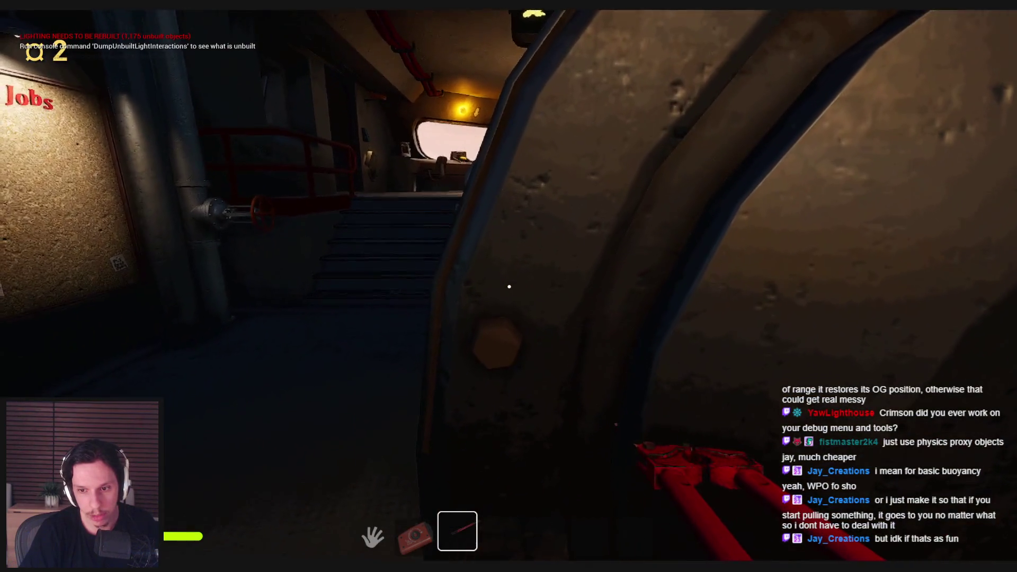
key("Escape")
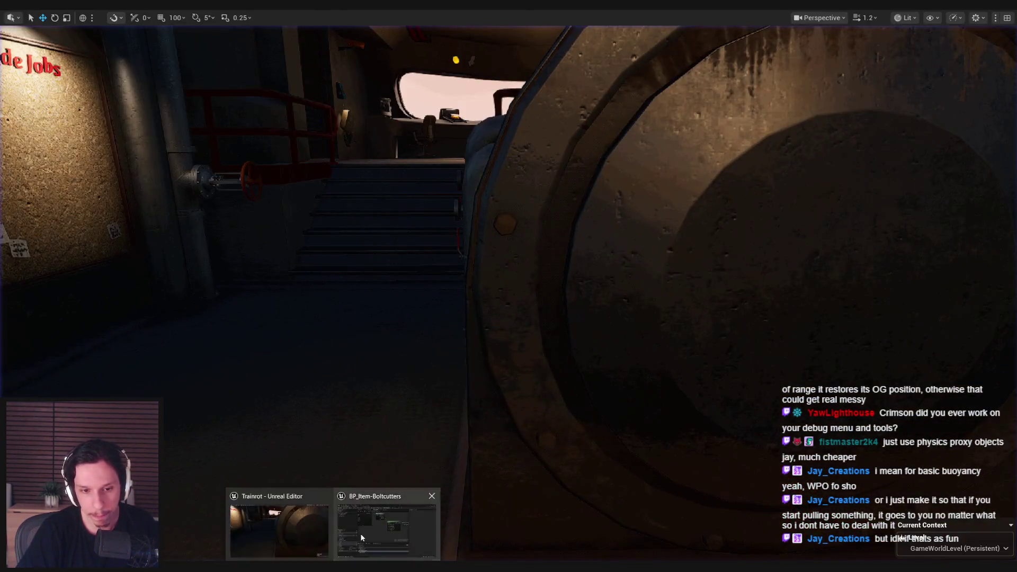
left_click(362, 538)
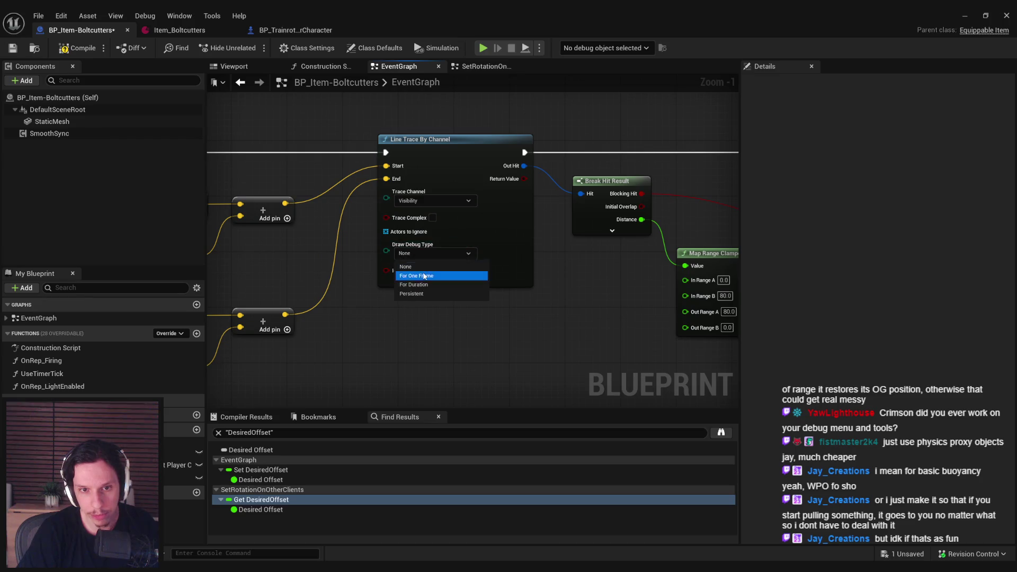
- Play-test the held bolt cutters against the drum with the trace drawn for one frame
left_click(965, 15)
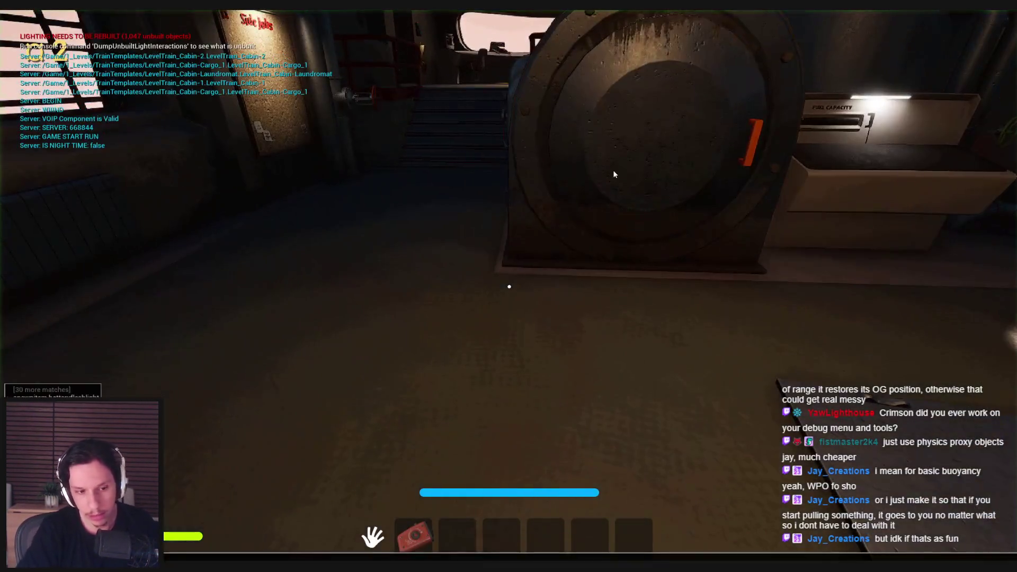
left_click(615, 175)
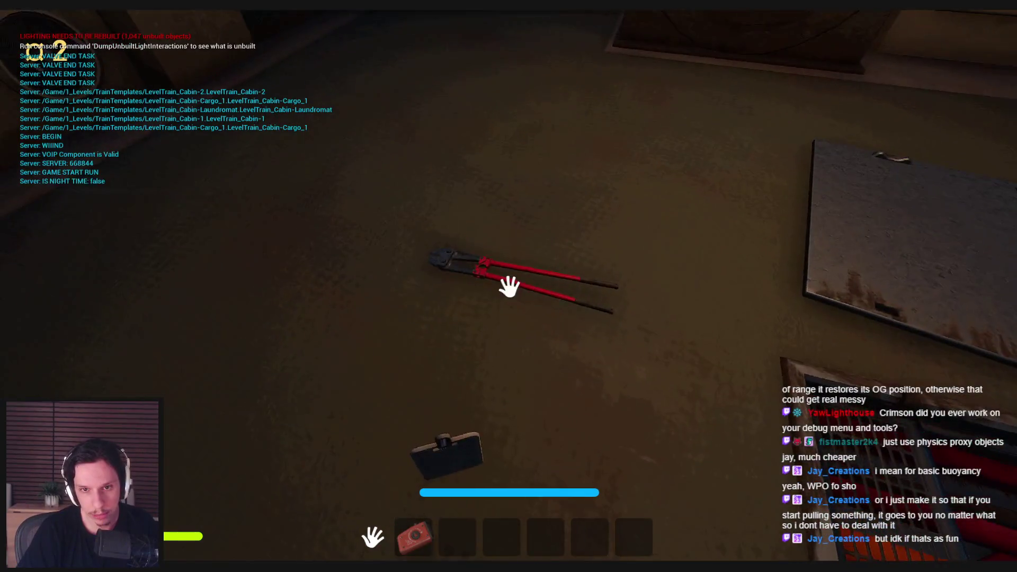
key("e")
key("w")
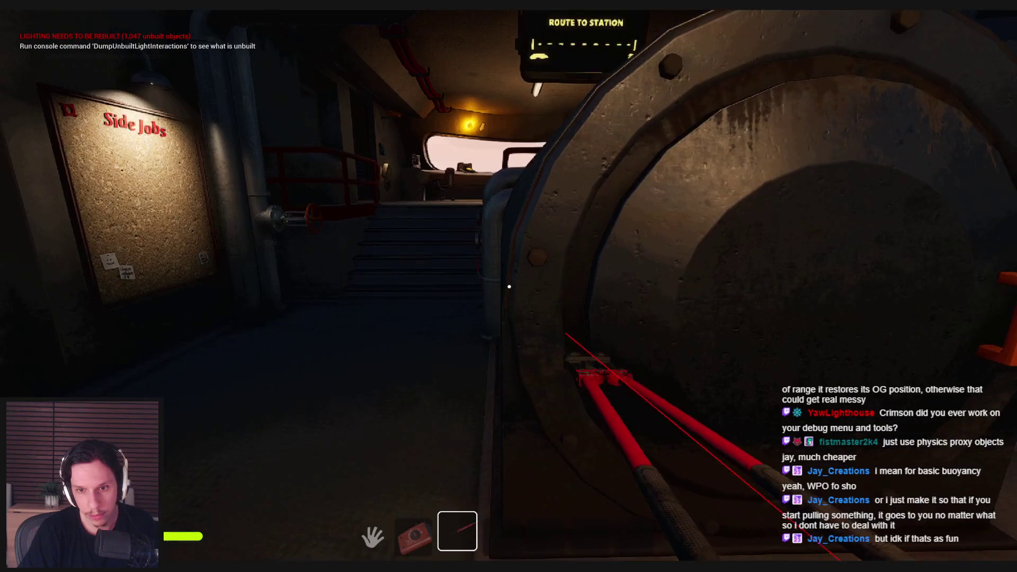
key("Escape")
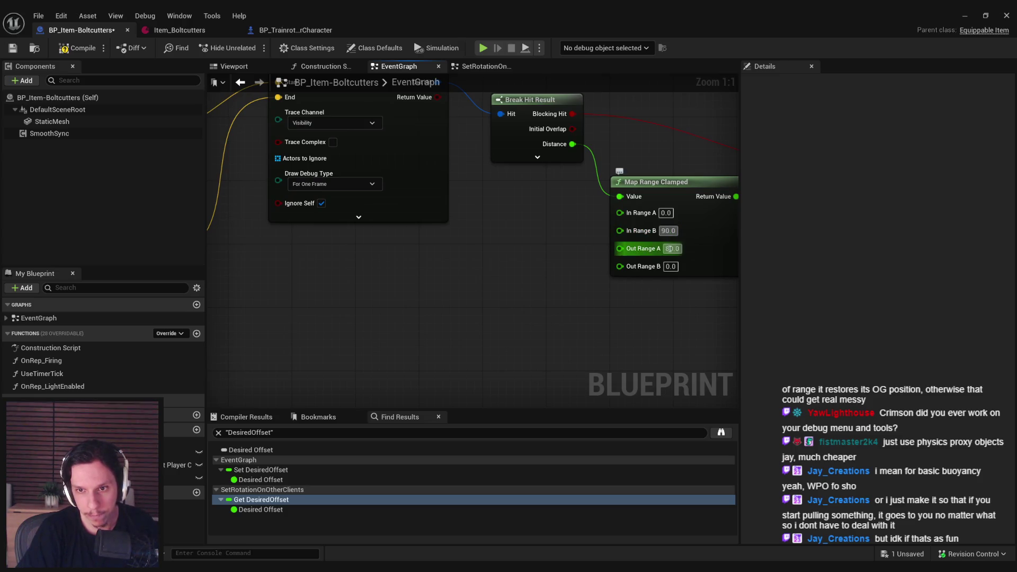
- Set trace debug drawing to None and play-test the cutters against the hatch, tank and pillar
left_click(343, 244)
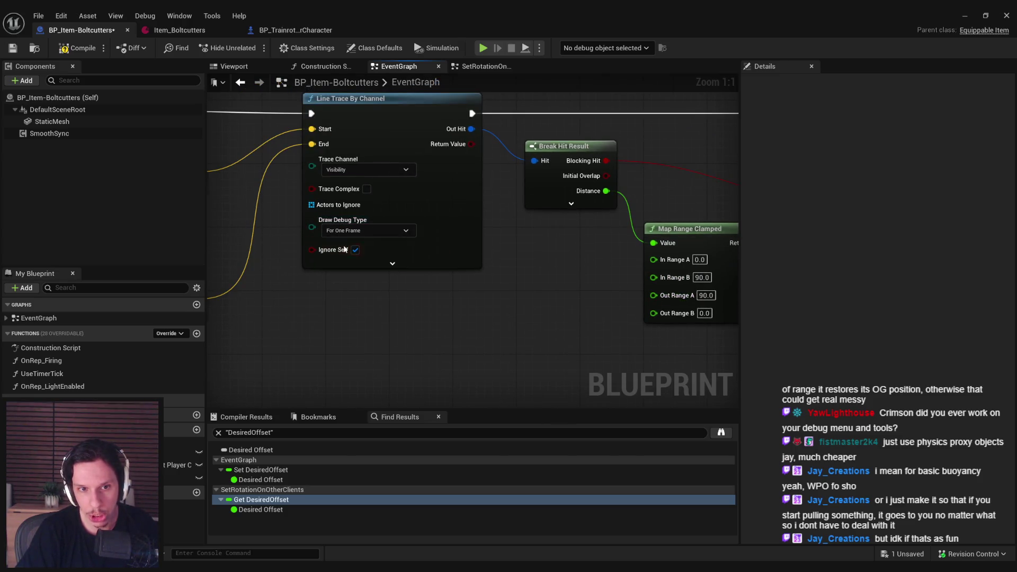
key("alt+p")
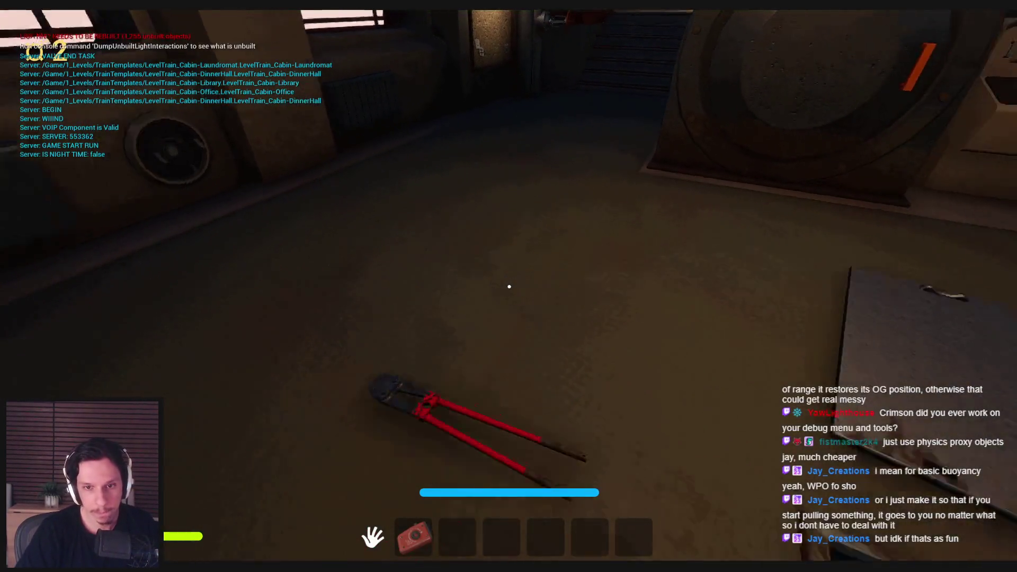
key("e")
key("w")
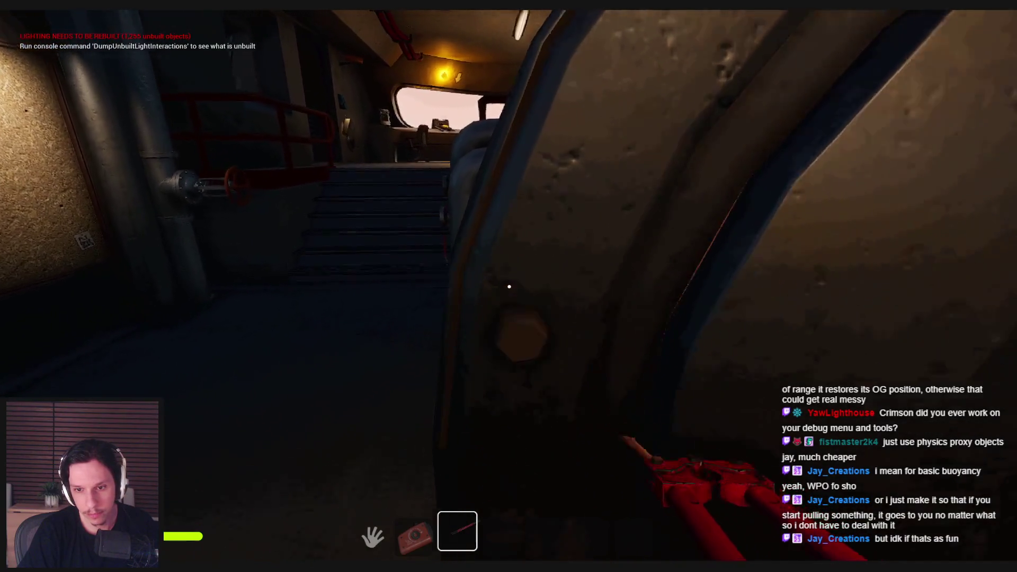
key("s")
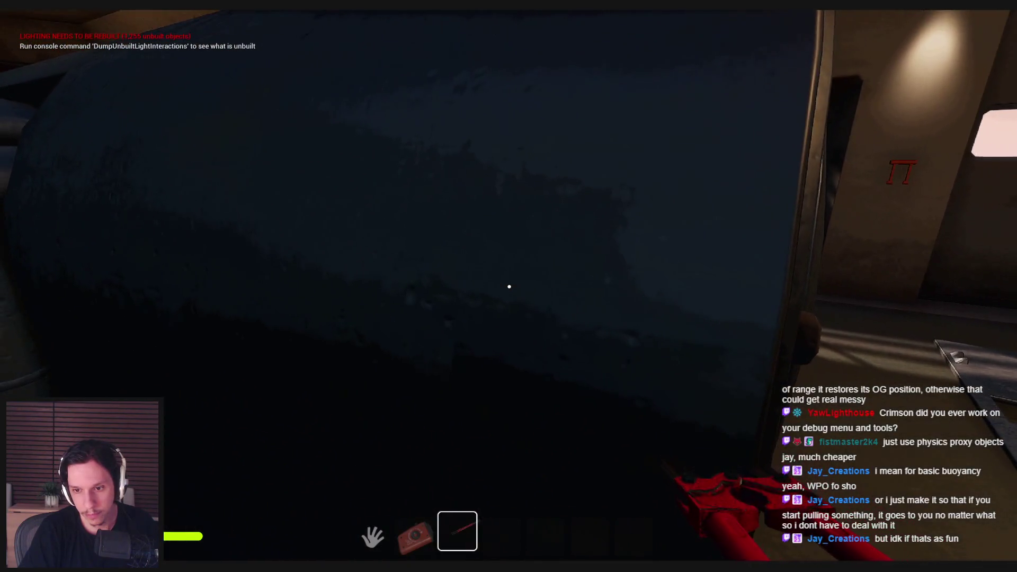
key("s")
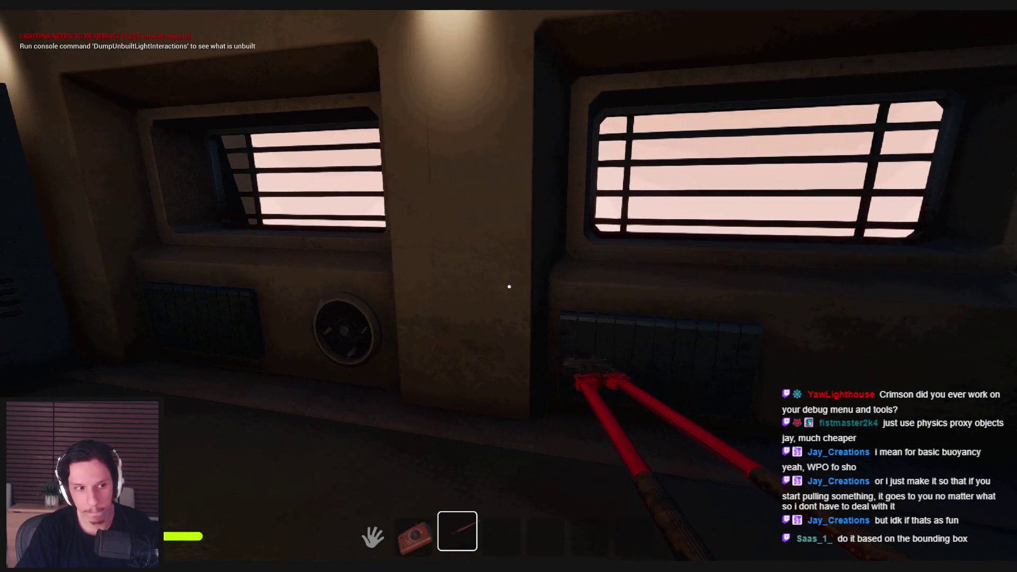
key("w")
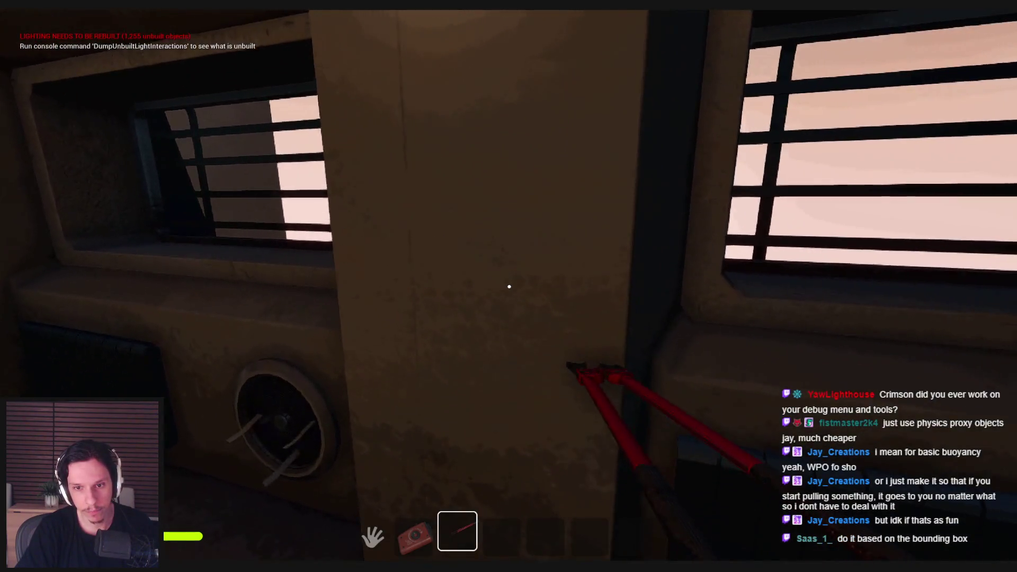
key("w")
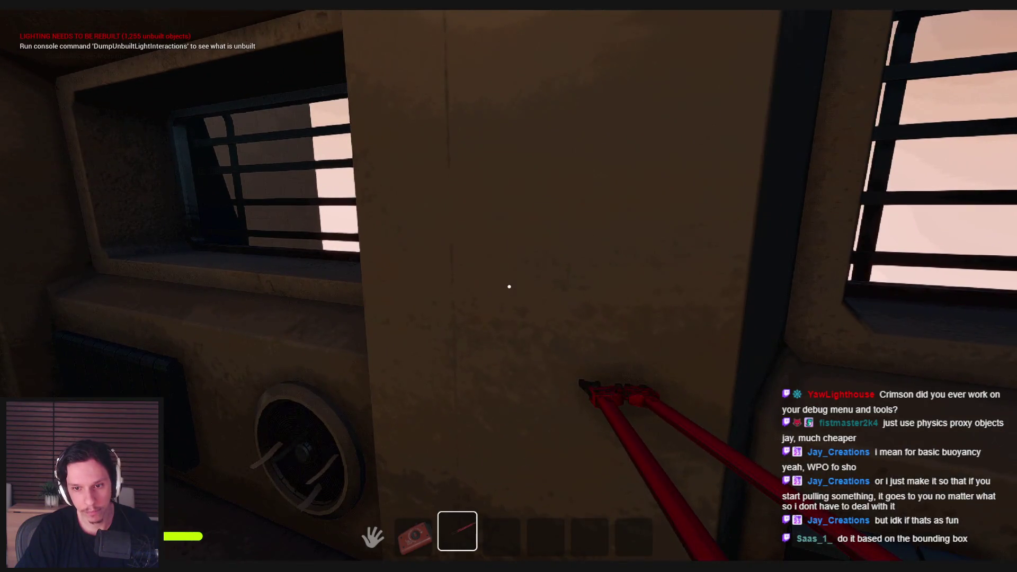
key("Escape")
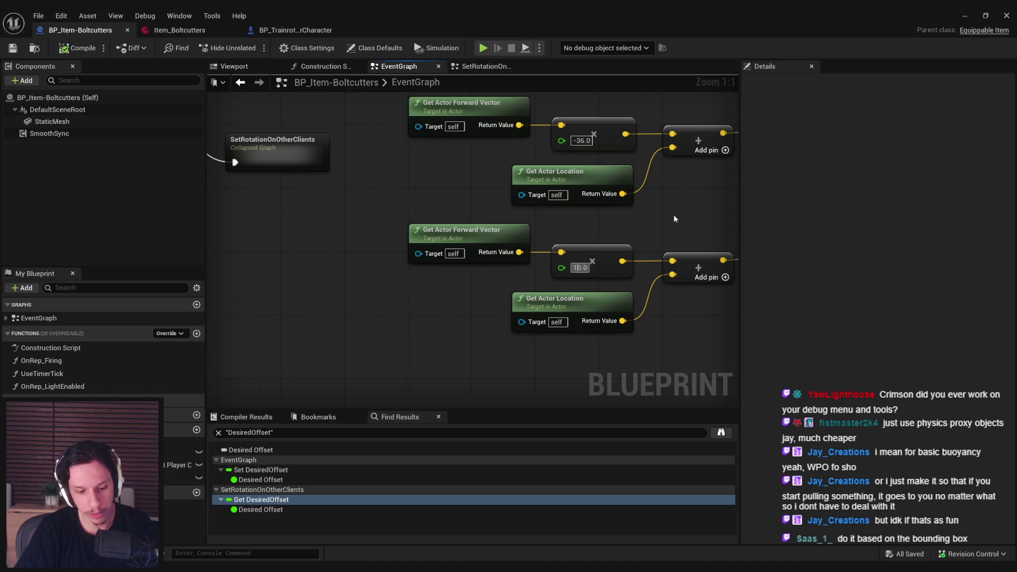
- Set the trace multiplier and Map Range Clamped's In Range B and Out Range A to 100.0
key("ctrl+z")
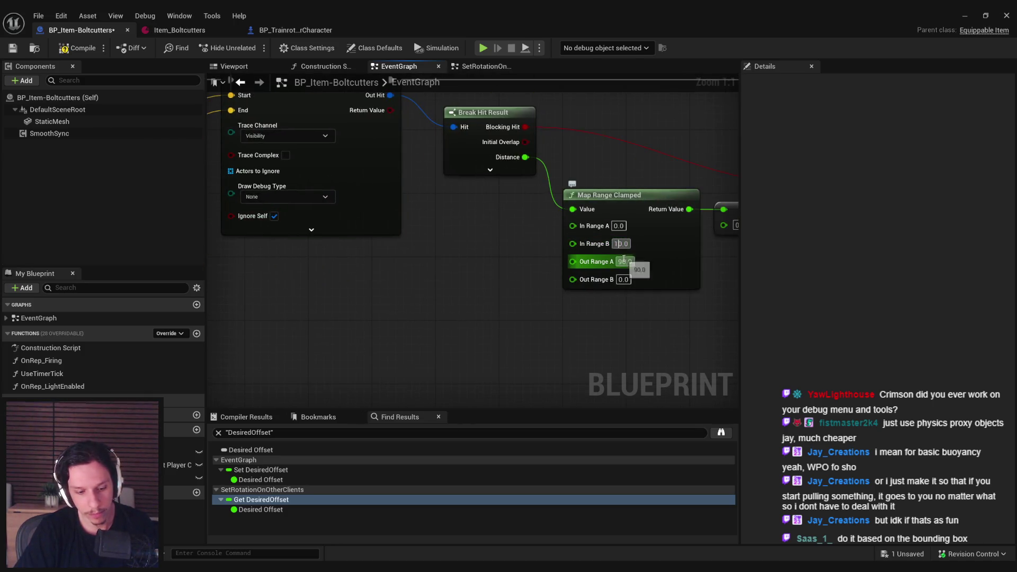
type("10")
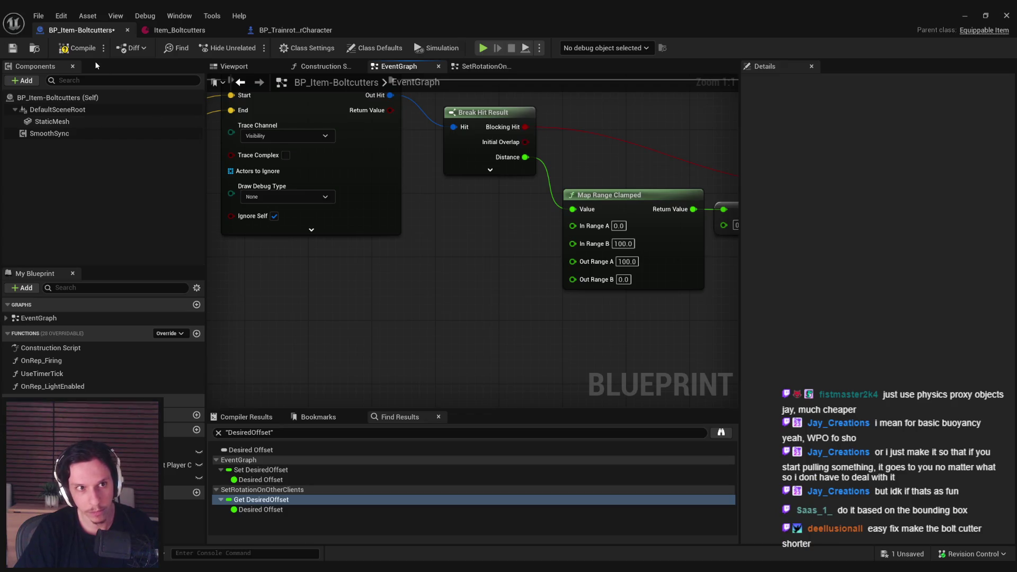
scroll(338, 276, "down", 1)
left_click_drag(338, 277, 589, 287)
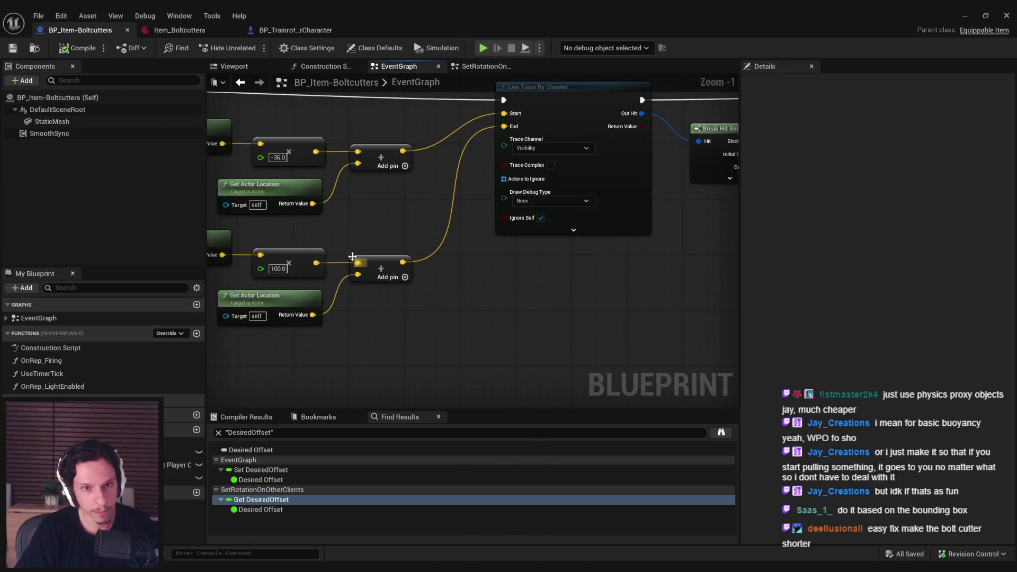
mouse_move(358, 218)
left_mouse_down()
mouse_move(459, 242)
mouse_move(514, 235)
left_mouse_up()
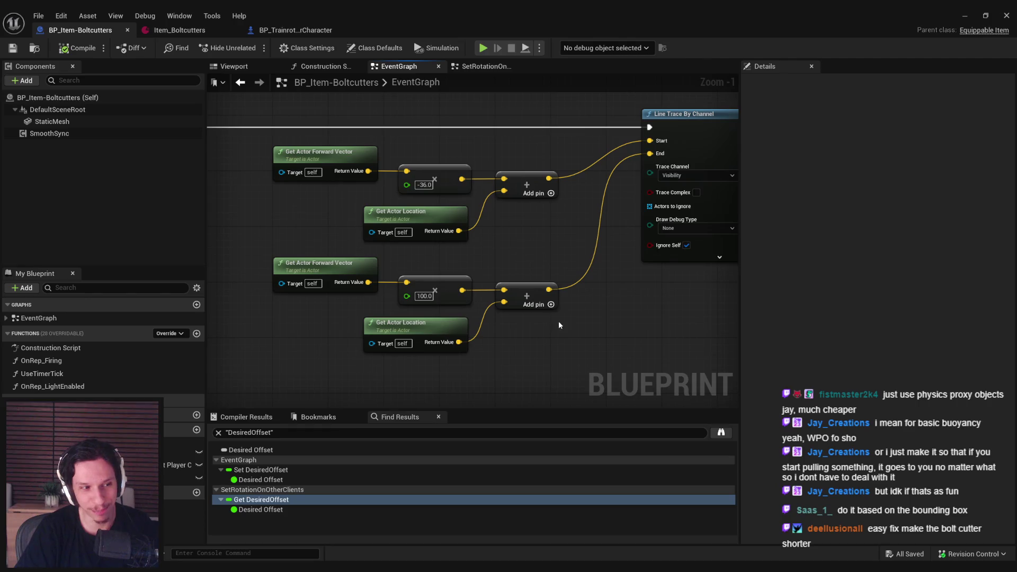
- Change the SetRotationOnOtherClients Add node from 4.0 to 0.0 and start a play session
left_click(482, 67)
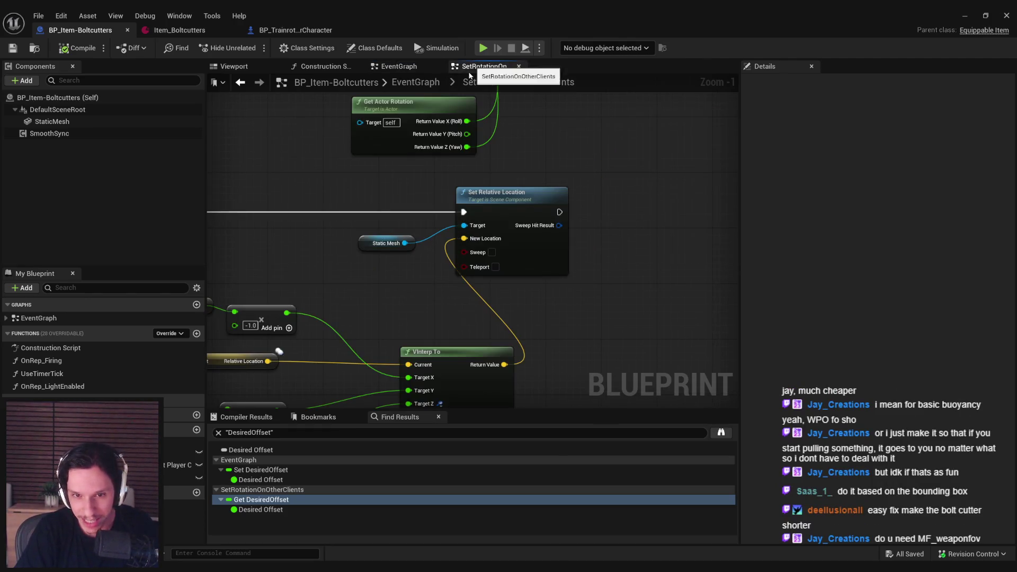
left_click_drag(524, 232, 524, 238)
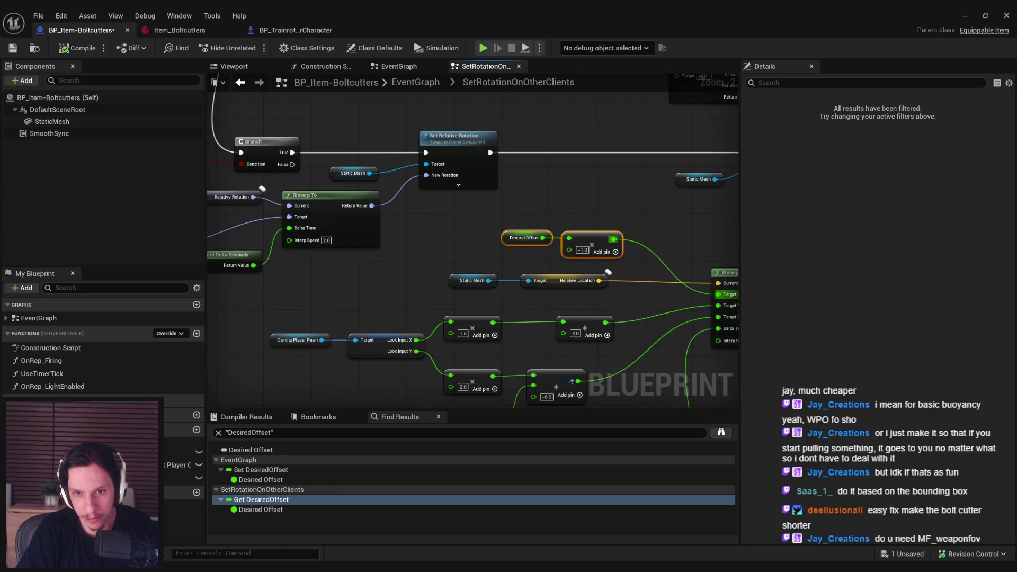
scroll(609, 243, "up", 1)
type("0")
key("Return")
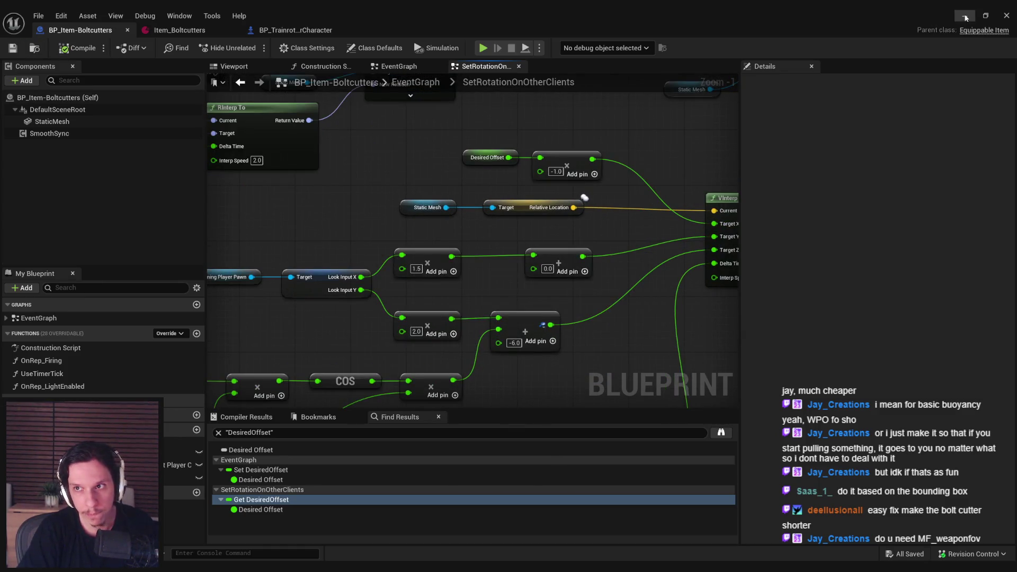
left_click(966, 18)
key("alt+p")
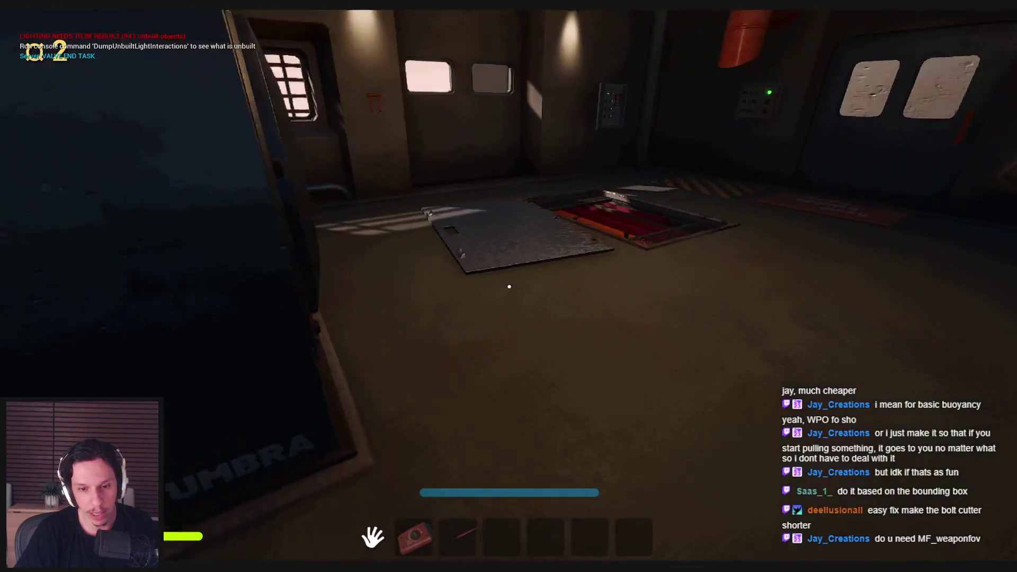
- Play-test the held cutters at the hatch with the 0.0 offset
left_click(509, 286)
key("s")
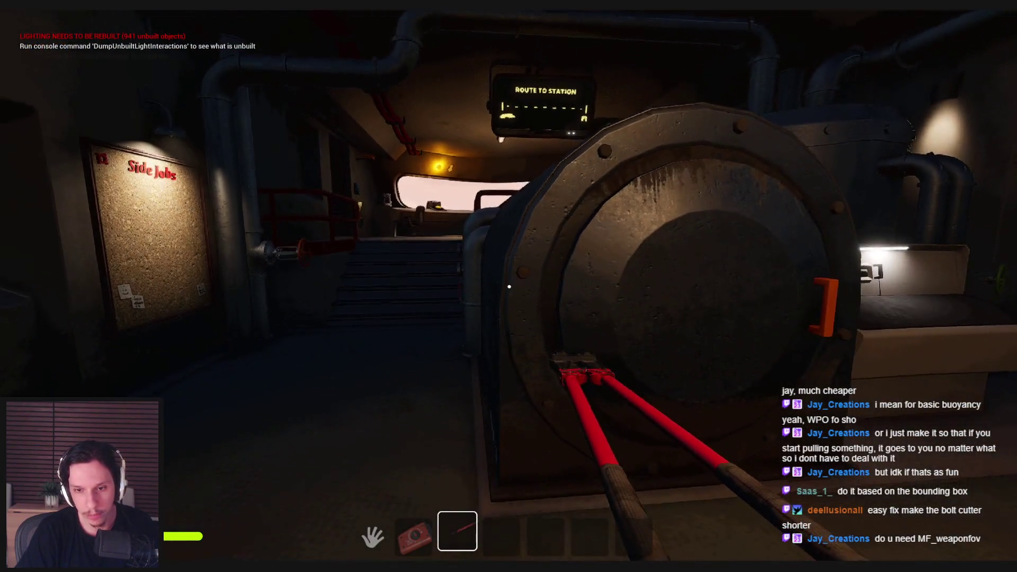
key("w")
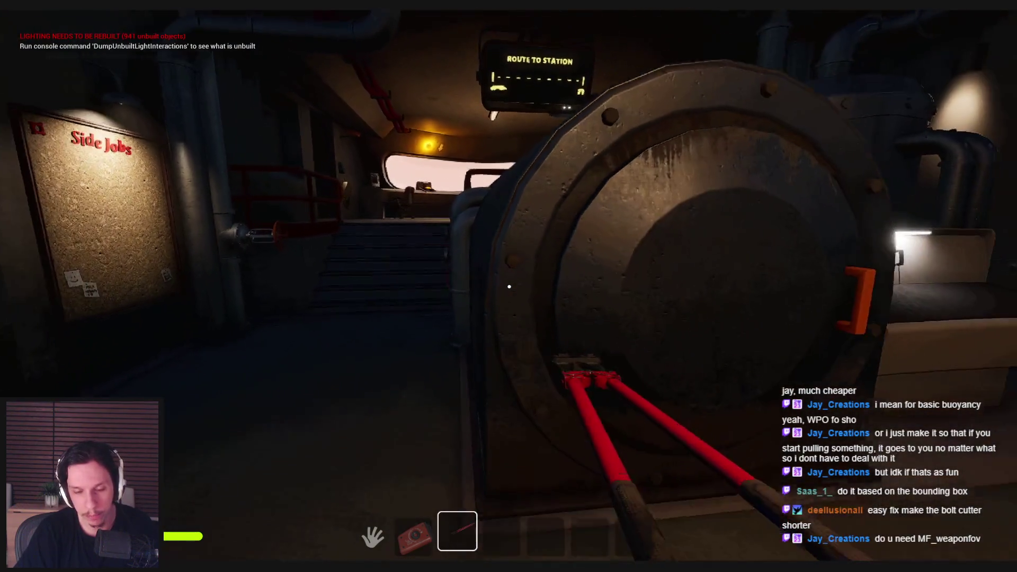
key("Escape")
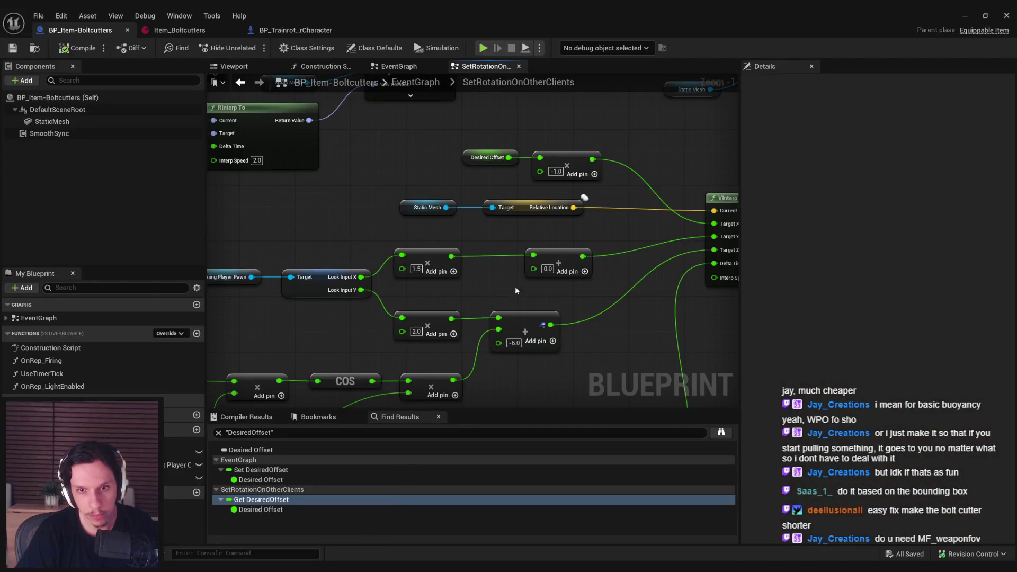
- Change the Add node's offset value and test the cutters against the machine door
scroll(530, 270, "down", 1)
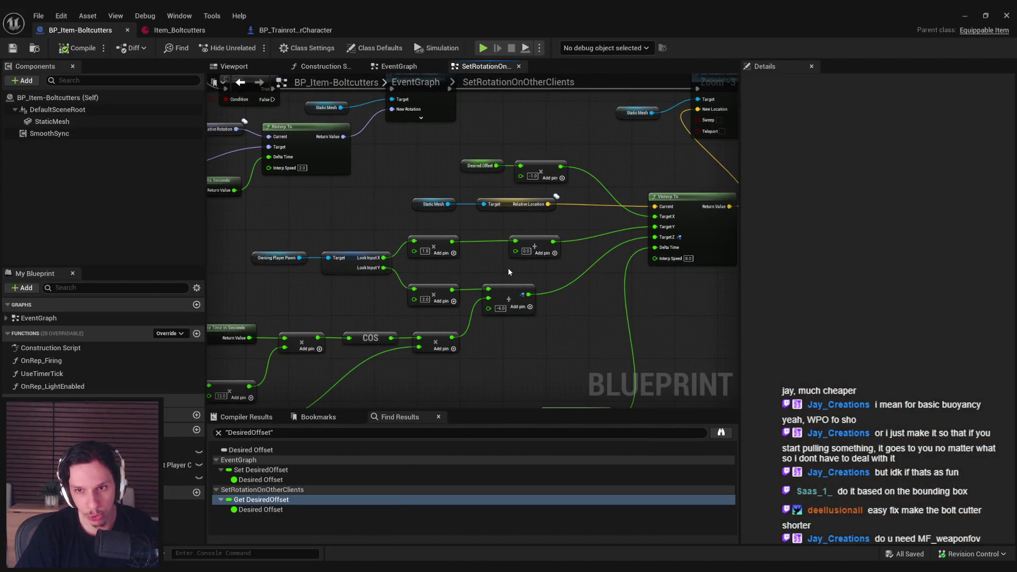
left_click(500, 313)
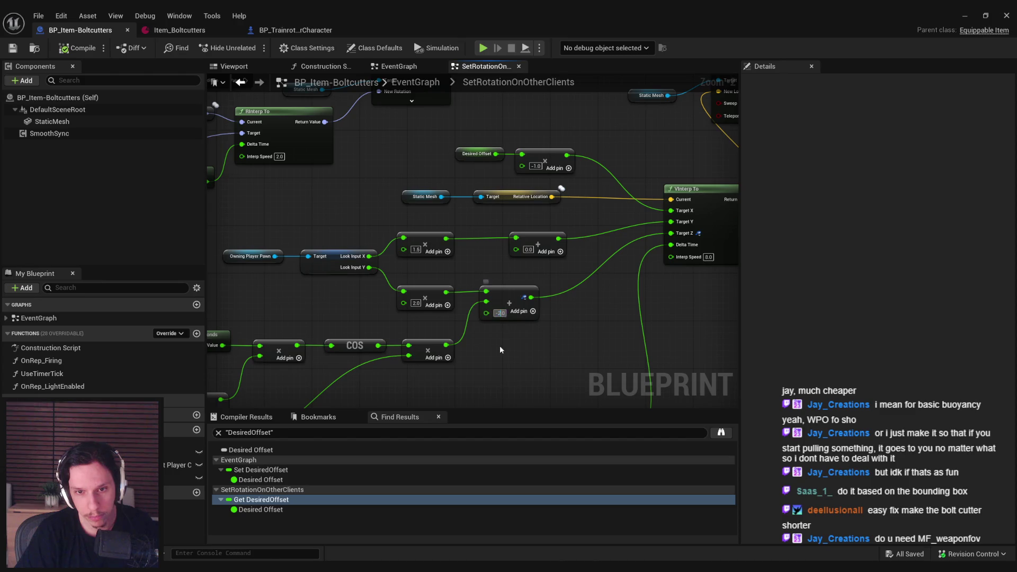
type("-2")
left_click(974, 15)
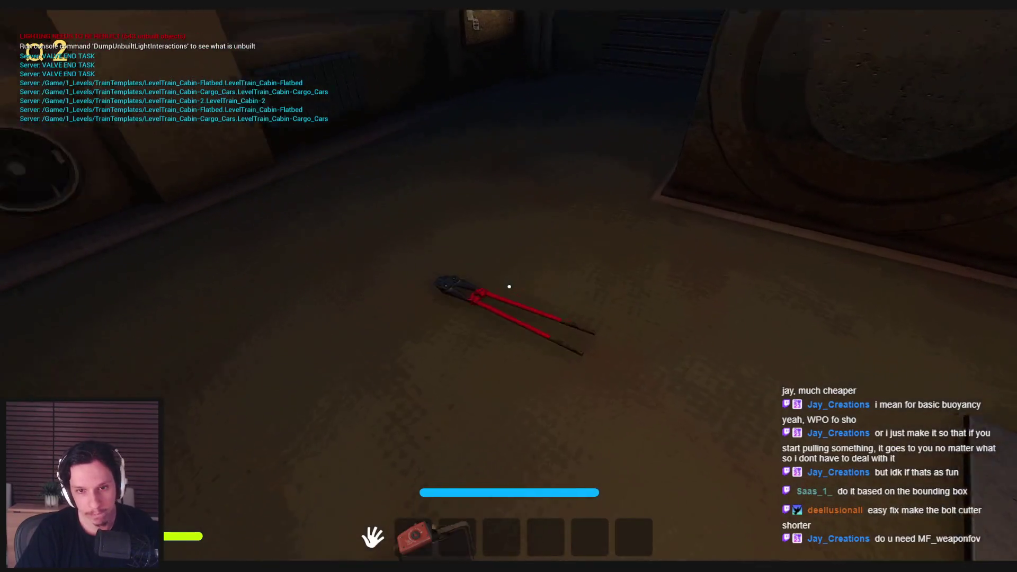
key("e")
key("s")
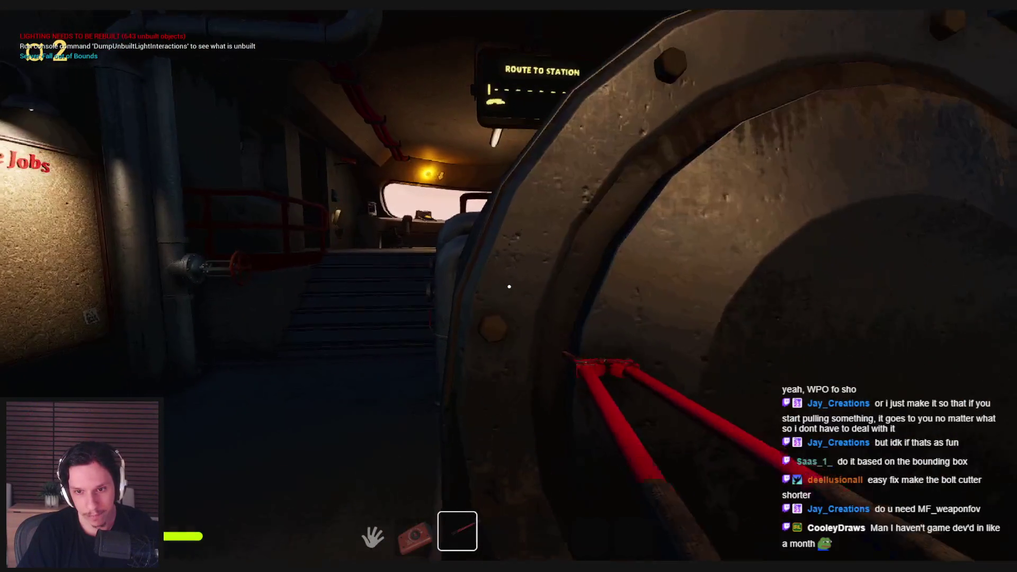
key("Escape")
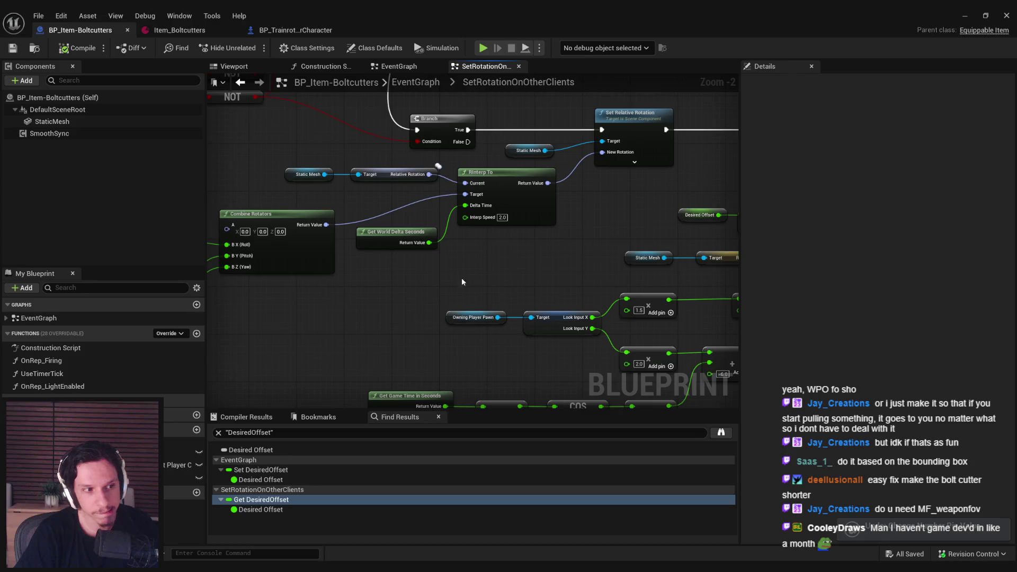
- Test the -8.0 offset, walking the held cutters toward the stairs and the barred window
scroll(407, 257, "down", 1)
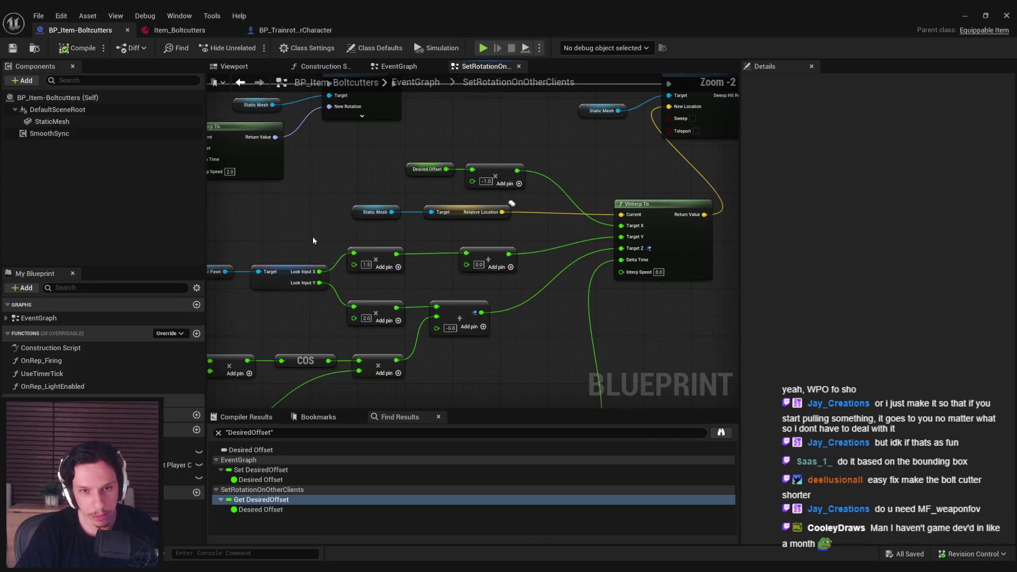
scroll(474, 265, "up", 1)
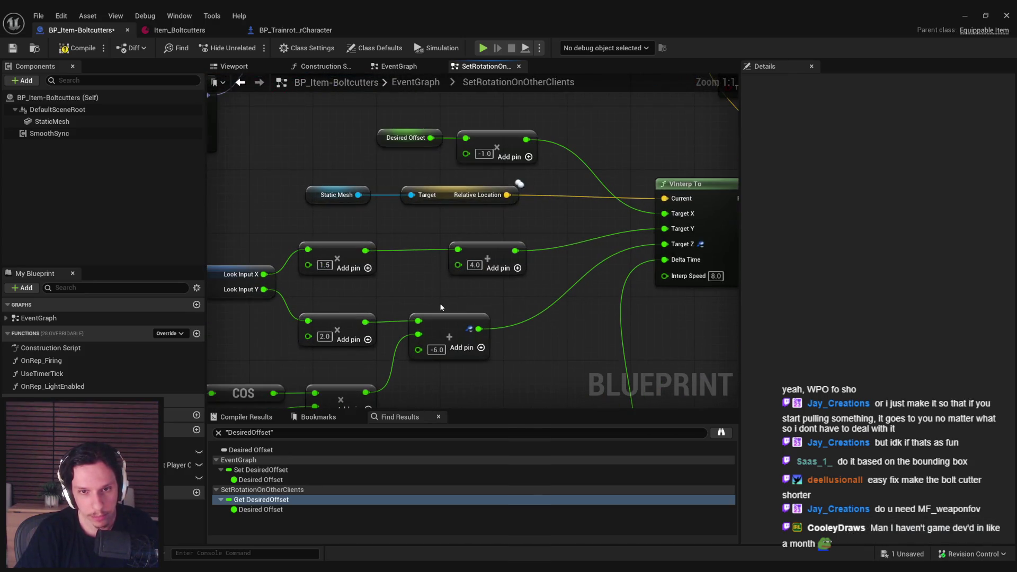
left_click(965, 16)
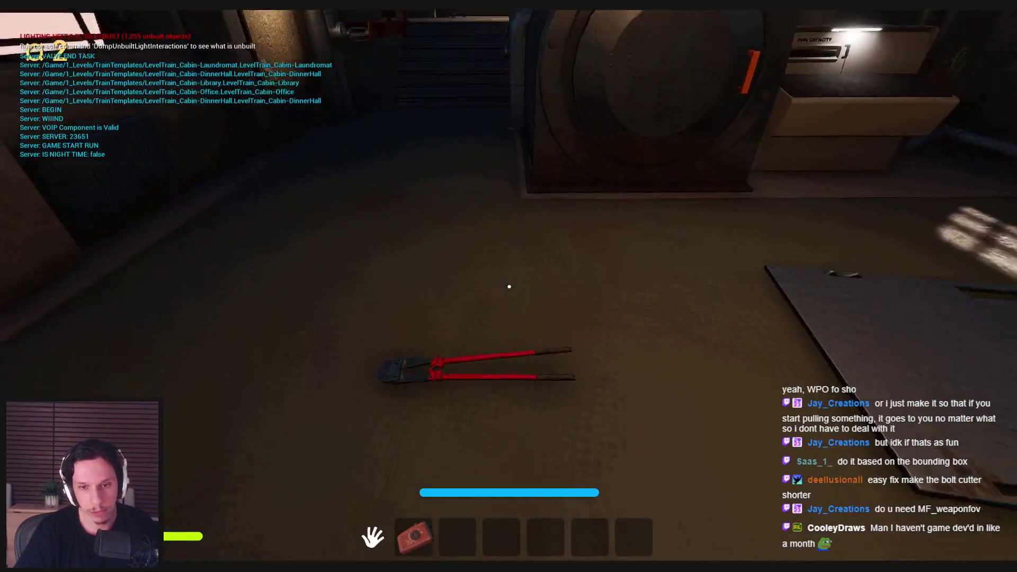
key("e")
key("w")
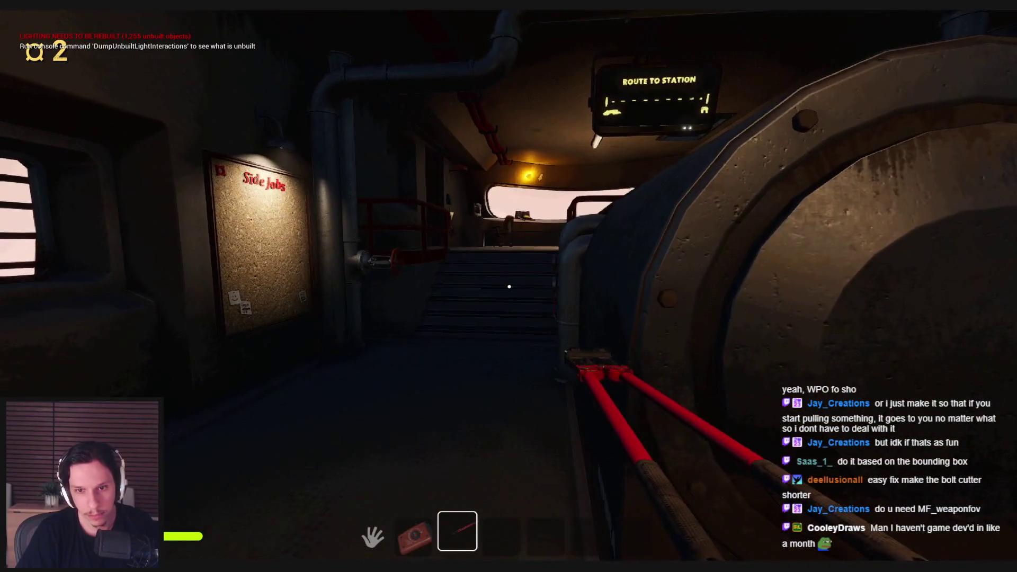
key("alt+Tab")
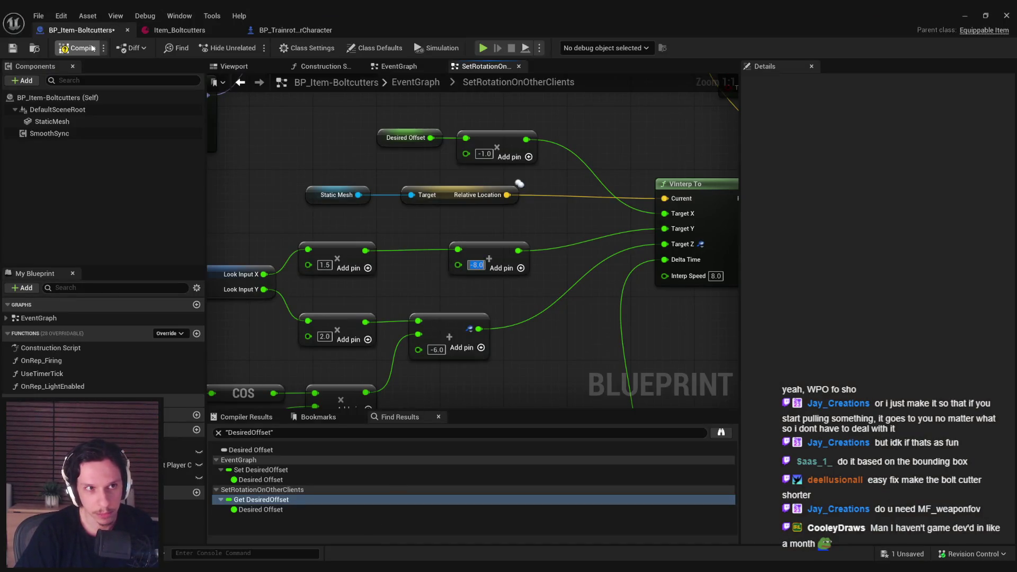
left_click(965, 15)
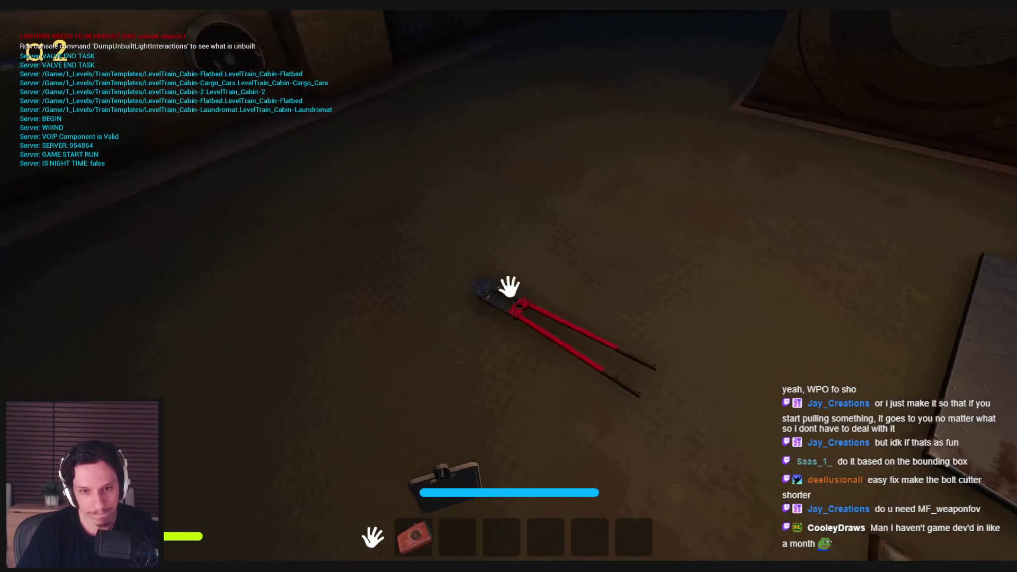
key("e")
key("w")
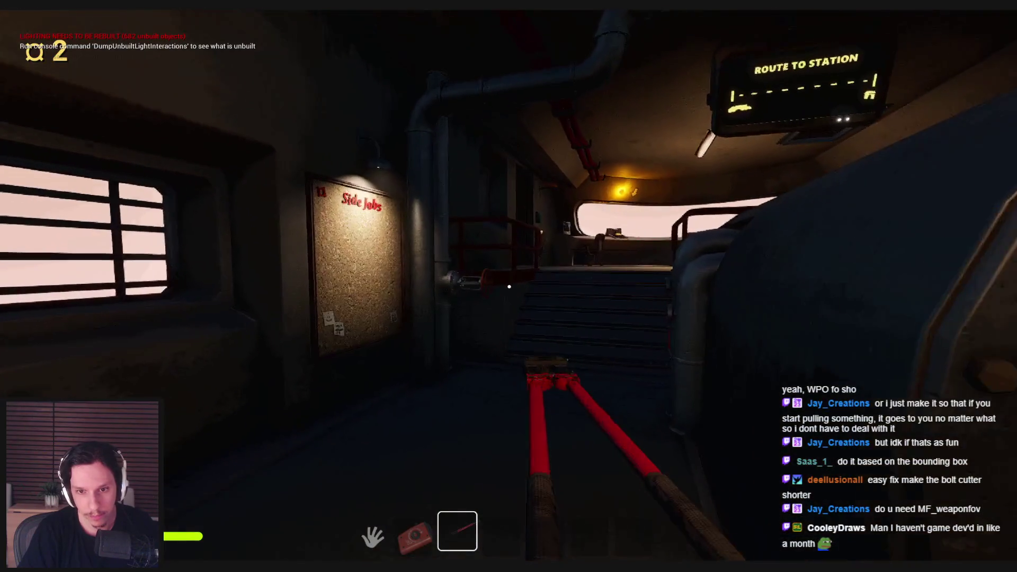
key("s")
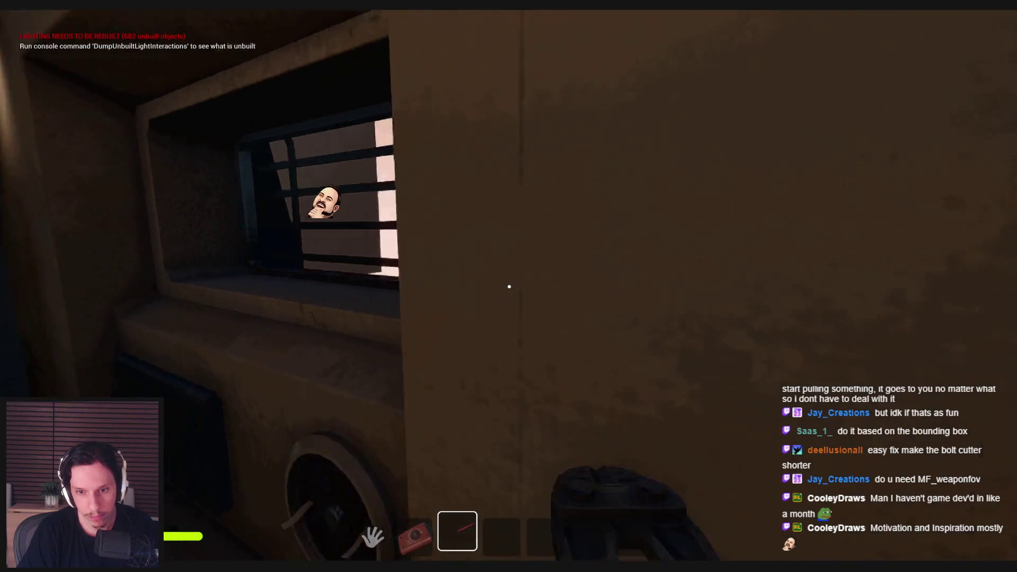
key("Escape")
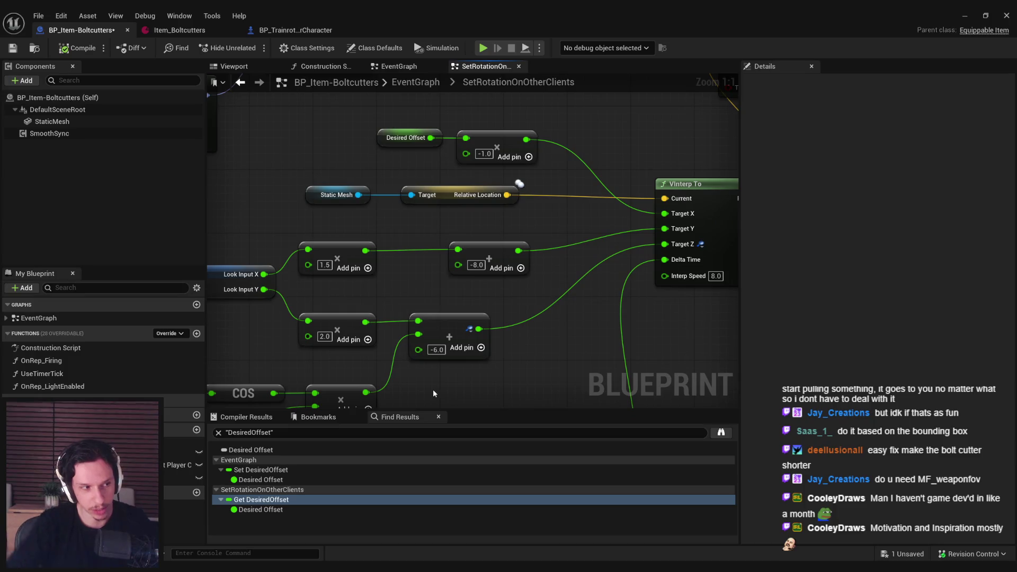
- Set the offset to 2.0 and repeatedly push the held cutters against the engine door
left_click(476, 268)
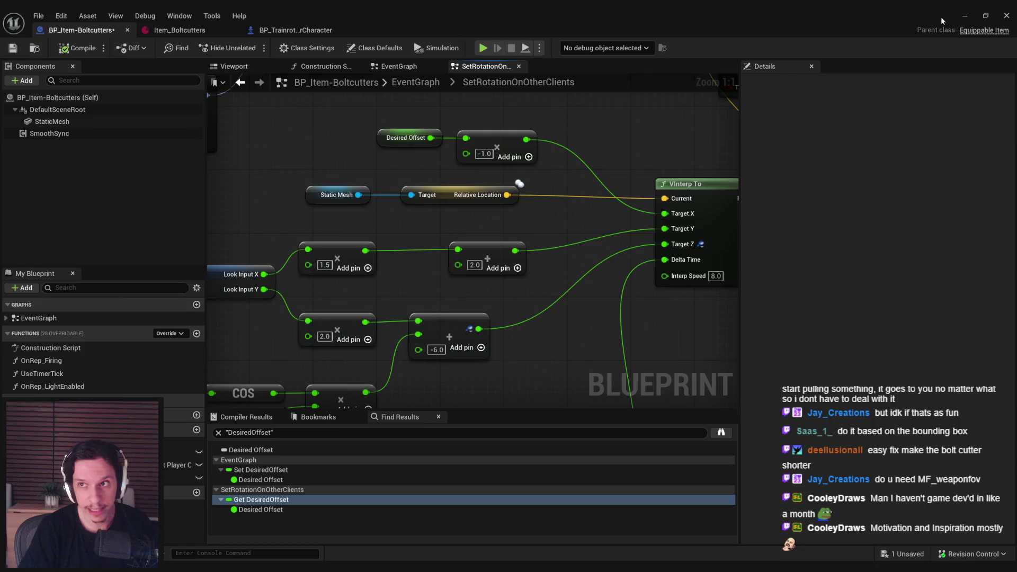
key("alt+p")
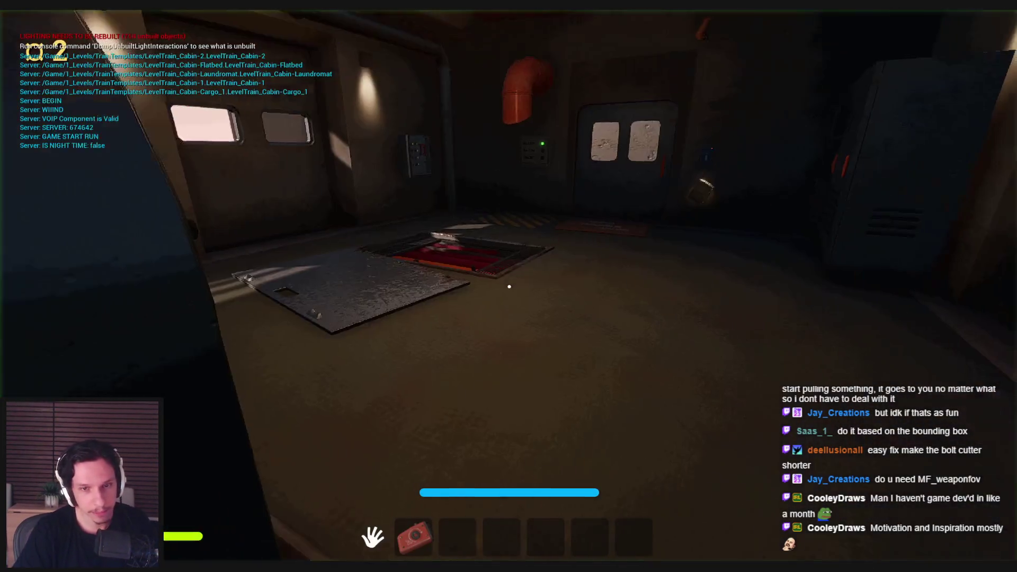
key("e")
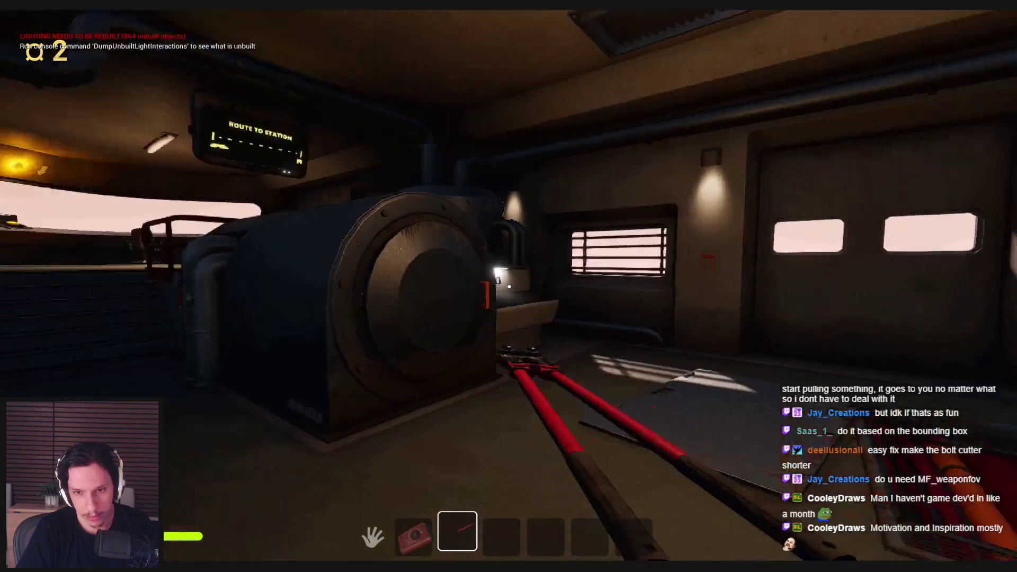
key("w")
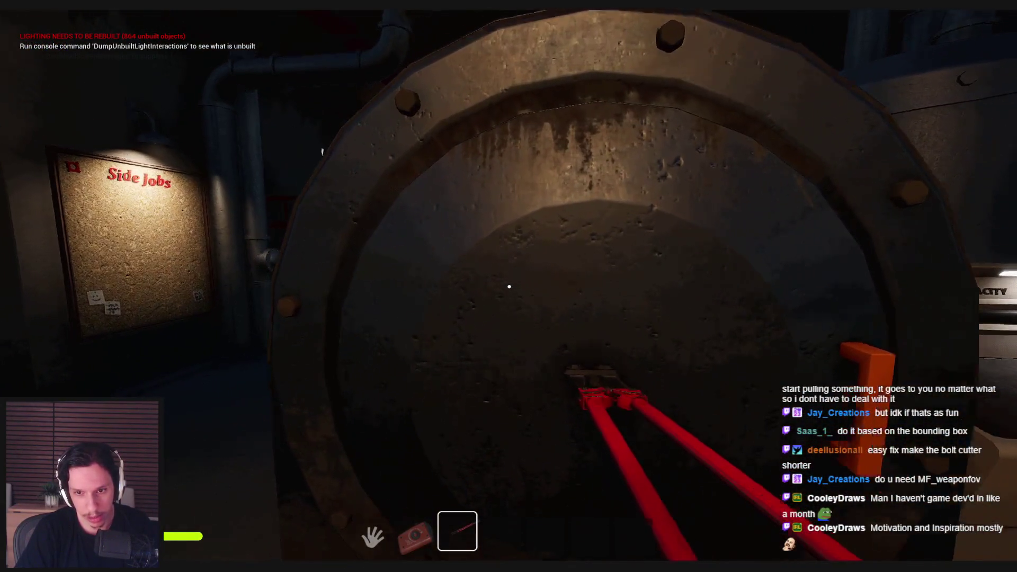
key("s")
key("w")
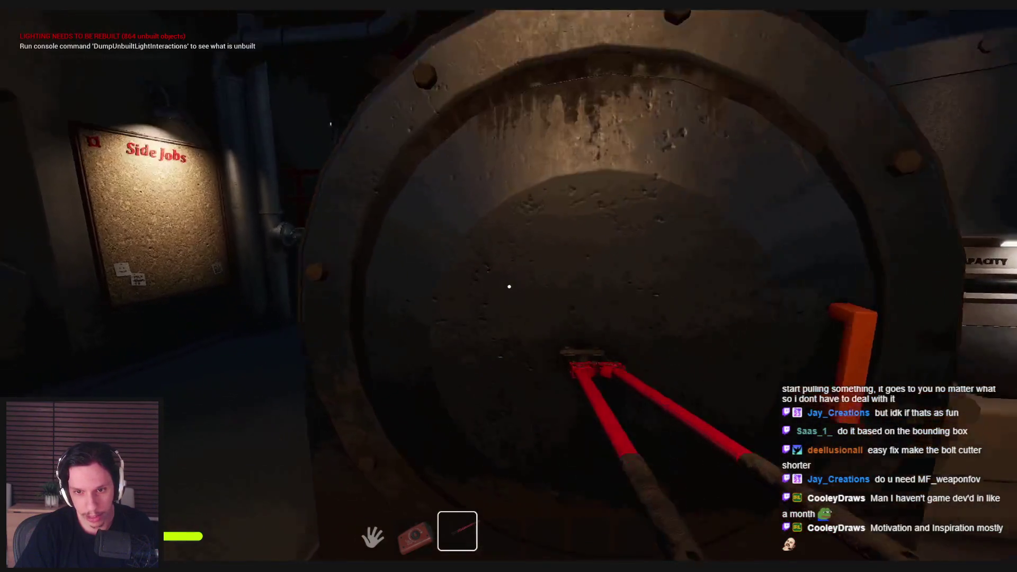
key("s")
key("w")
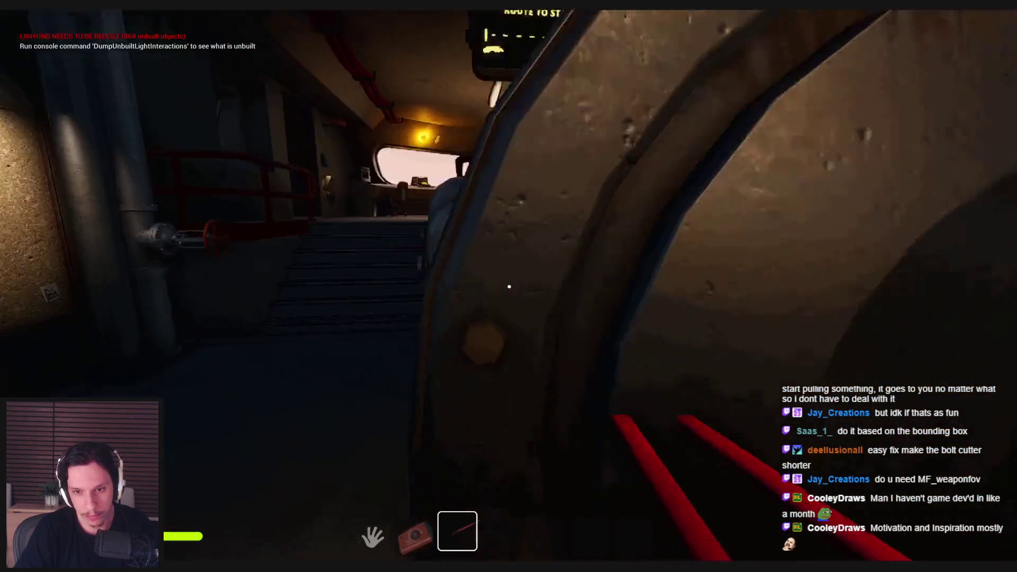
key("s")
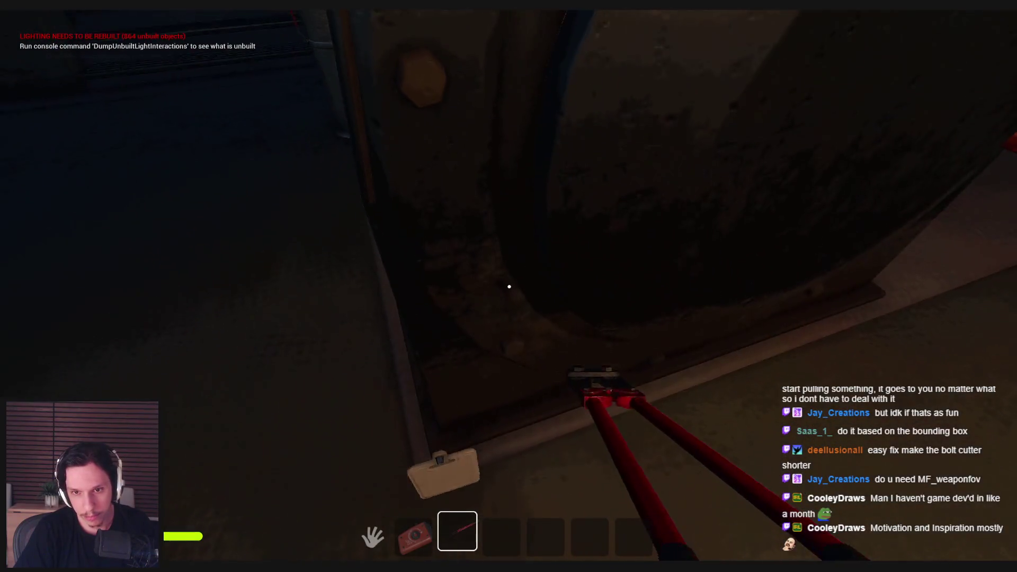
key("s")
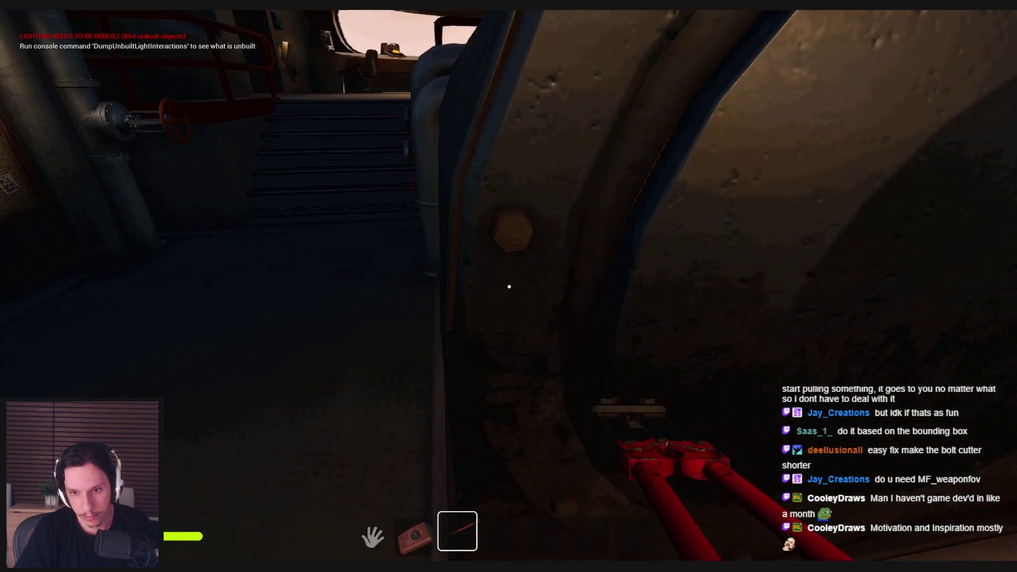
key("s")
key("w")
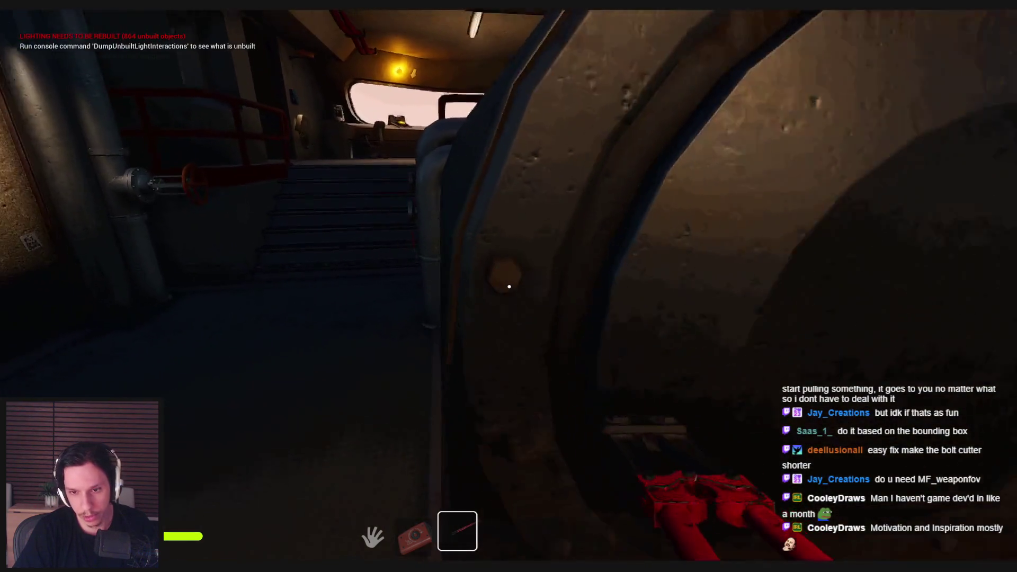
key("s")
key("Escape")
left_click(380, 539)
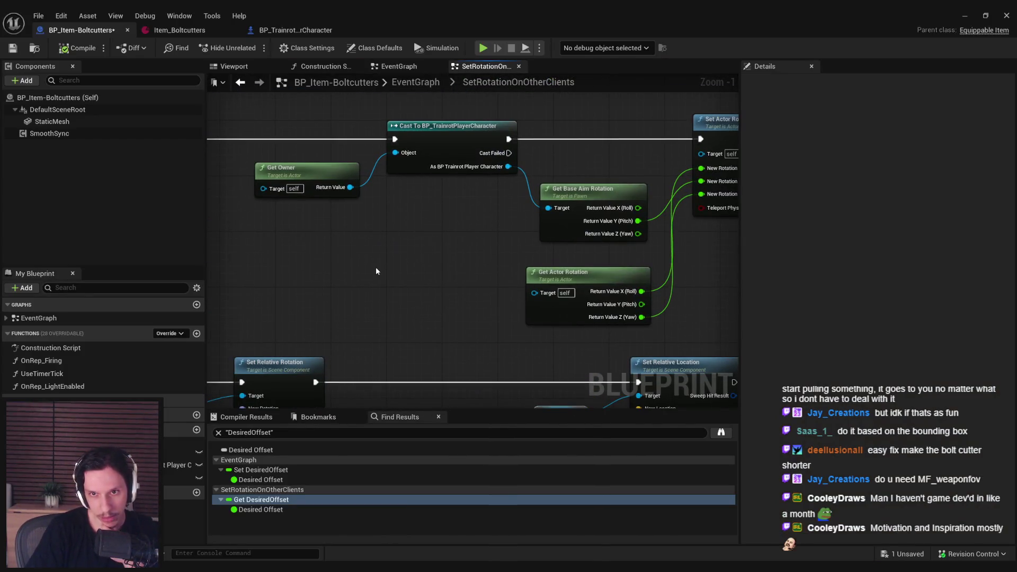
- Review the rotation, branch and Cast To nodes in SetRotationOnOtherClients, then save BP_Item-Boltcutters
mouse_move(376, 271)
left_mouse_down()
mouse_move(320, 283)
mouse_move(352, 224)
mouse_move(482, 305)
left_mouse_up()
scroll(352, 225, "down", 1)
scroll(481, 305, "down", 1)
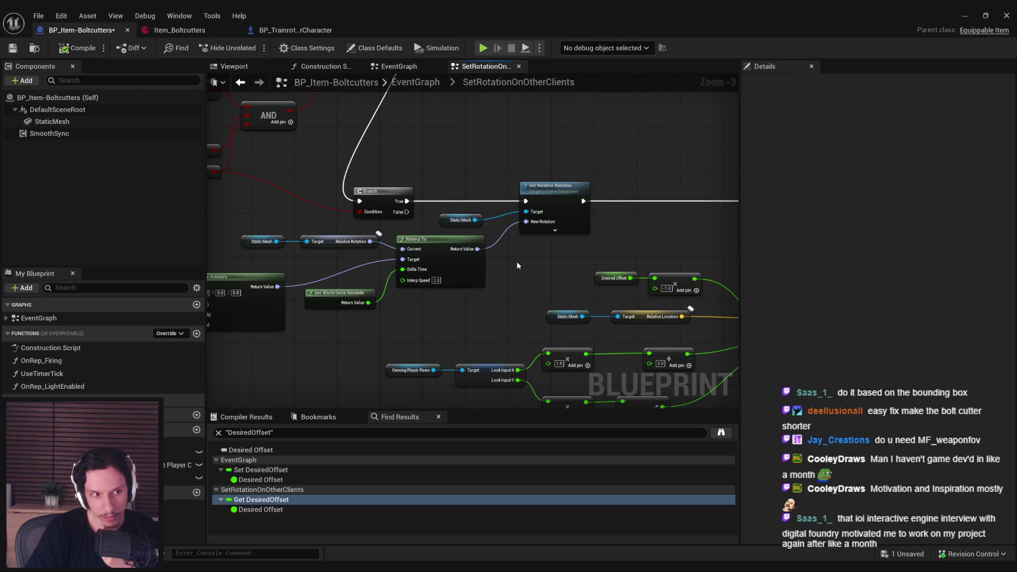
mouse_move(517, 264)
left_mouse_down()
mouse_move(407, 227)
mouse_move(529, 245)
mouse_move(631, 280)
mouse_move(507, 363)
mouse_move(420, 288)
mouse_move(497, 260)
left_mouse_up()
scroll(634, 277, "down", 1)
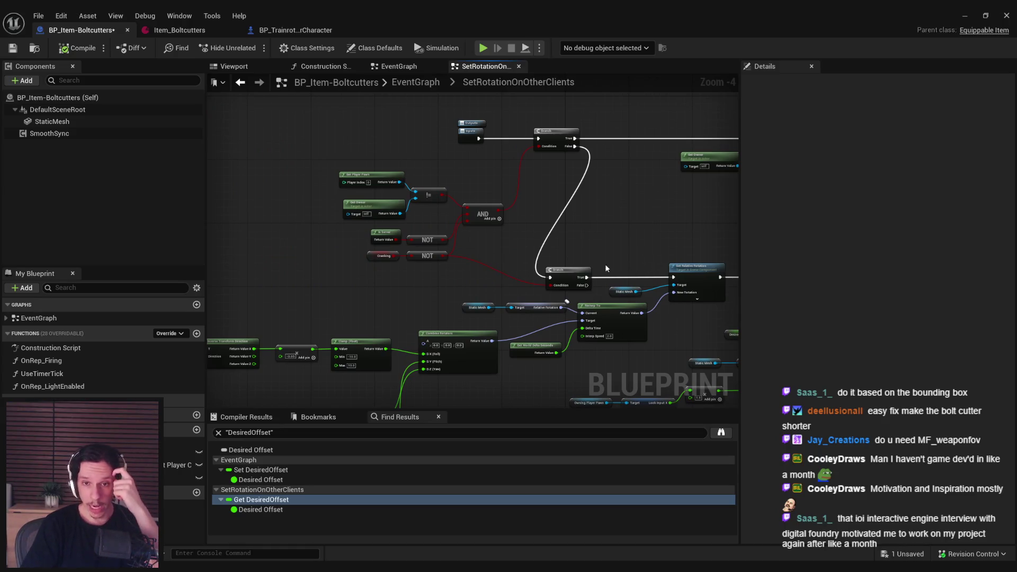
scroll(477, 268, "up", 1)
mouse_move(337, 251)
left_mouse_down()
mouse_move(443, 238)
mouse_move(255, 254)
left_mouse_up()
key("ctrl+s")
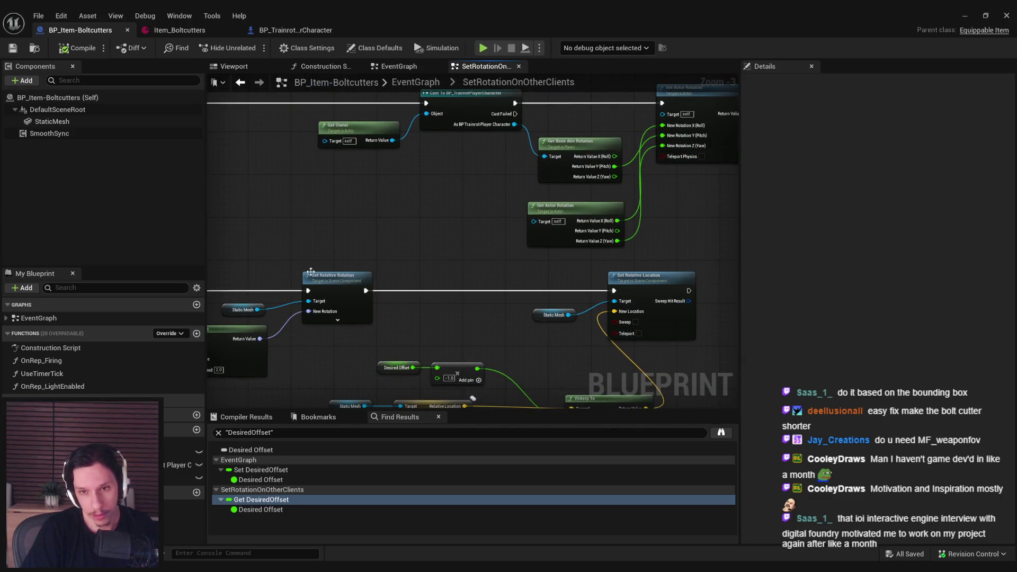
- Re-centre the graph on the rotation nodes and minimize the editor to reveal the running game
left_click_drag(446, 302, 504, 315)
mouse_move(582, 316)
left_mouse_down()
mouse_move(715, 324)
mouse_move(397, 305)
mouse_move(464, 297)
left_mouse_up()
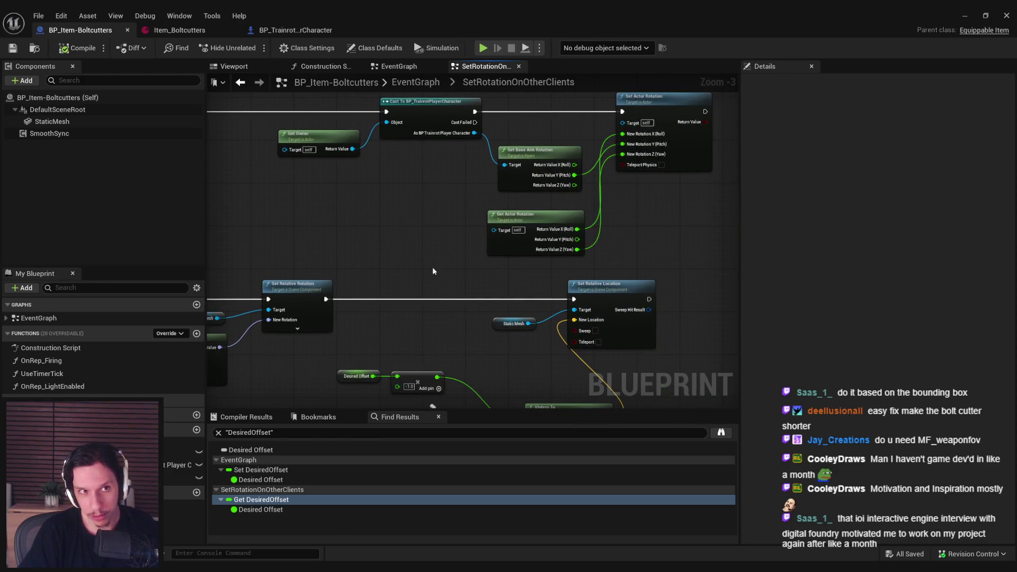
left_click(962, 17)
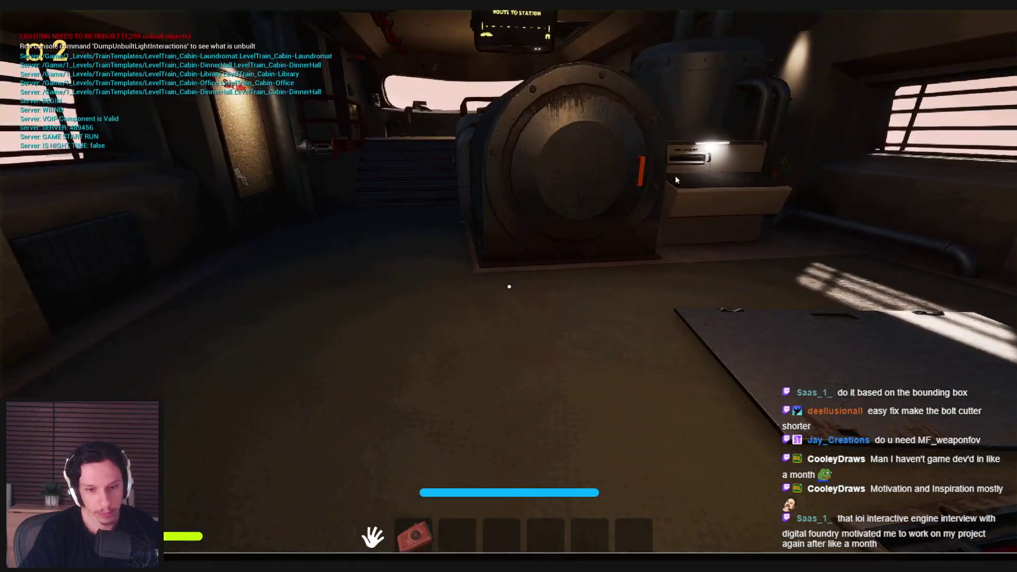
- Equip the bolt cutters with key 3 and strafe beside the engine hatch to test the wall offset
left_click(675, 176)
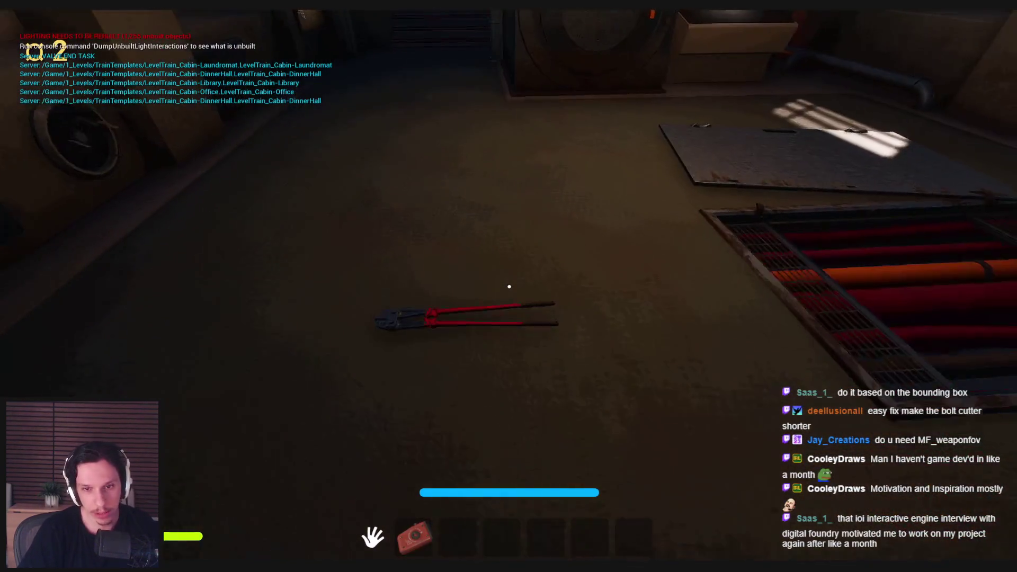
key("3")
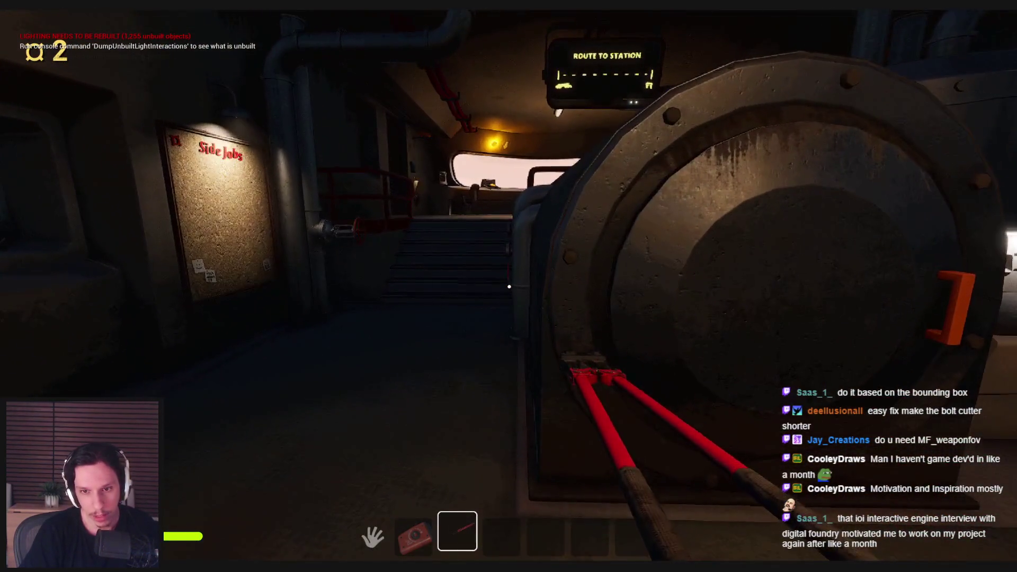
key("d")
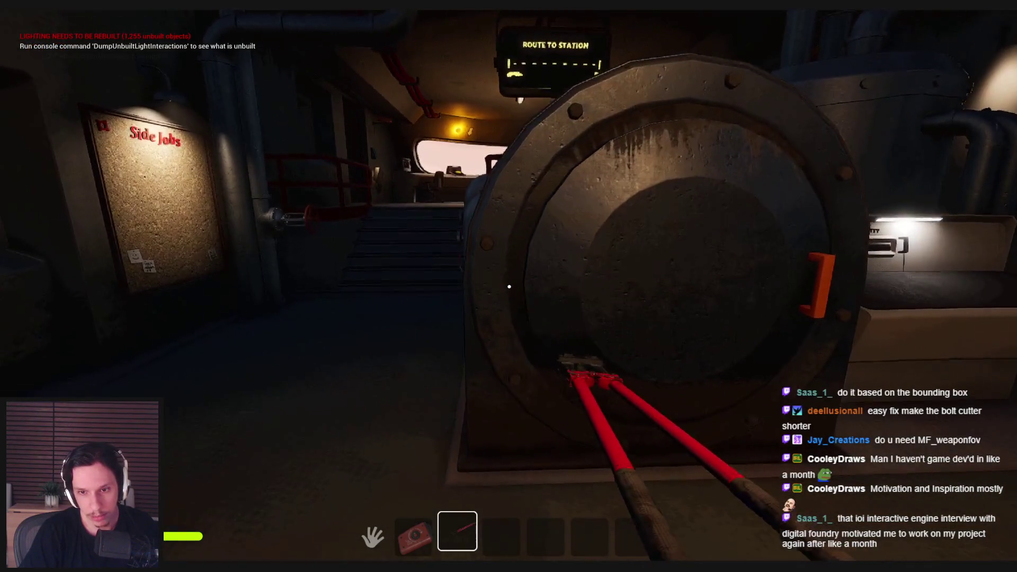
key("a")
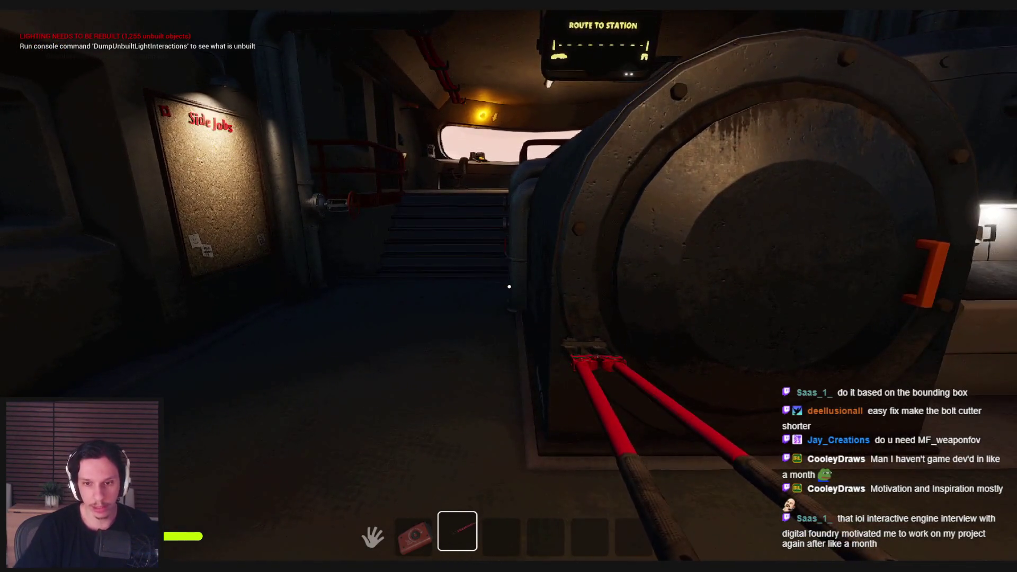
key("a")
key("d")
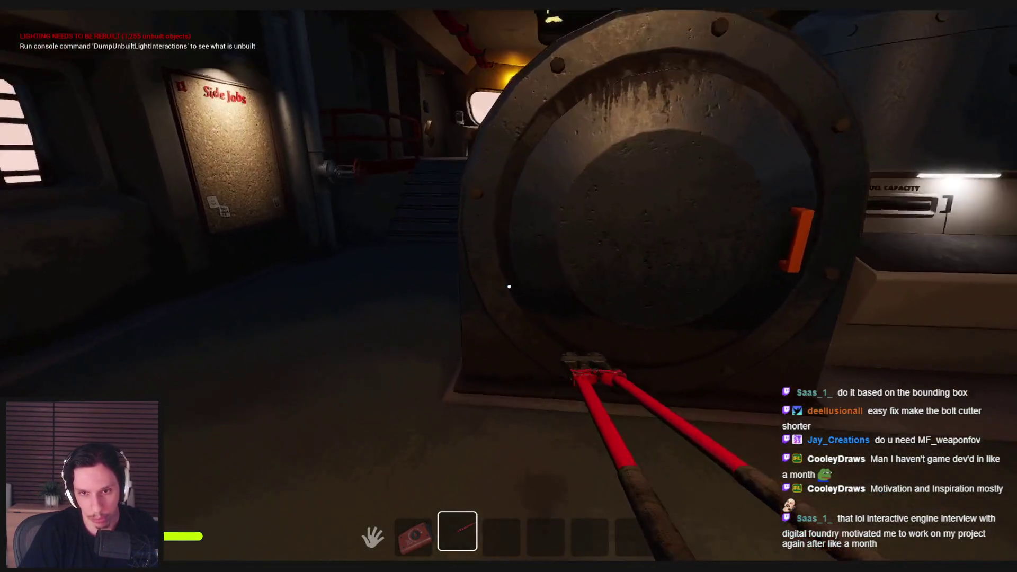
mouse_move(509, 287)
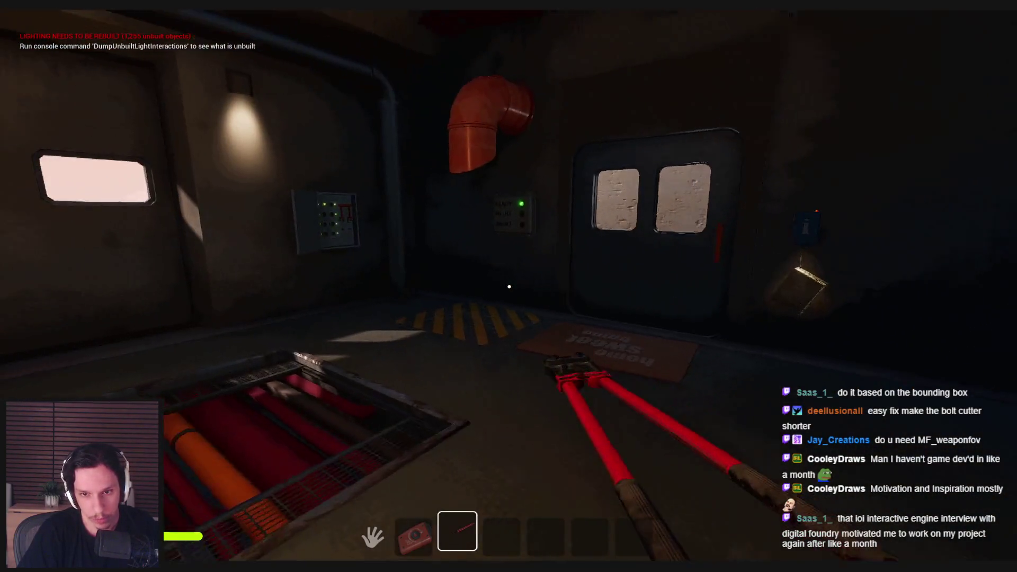
- Test clipping against the two-windowed door and round tank, then use the cutters on the orange lock
key("w")
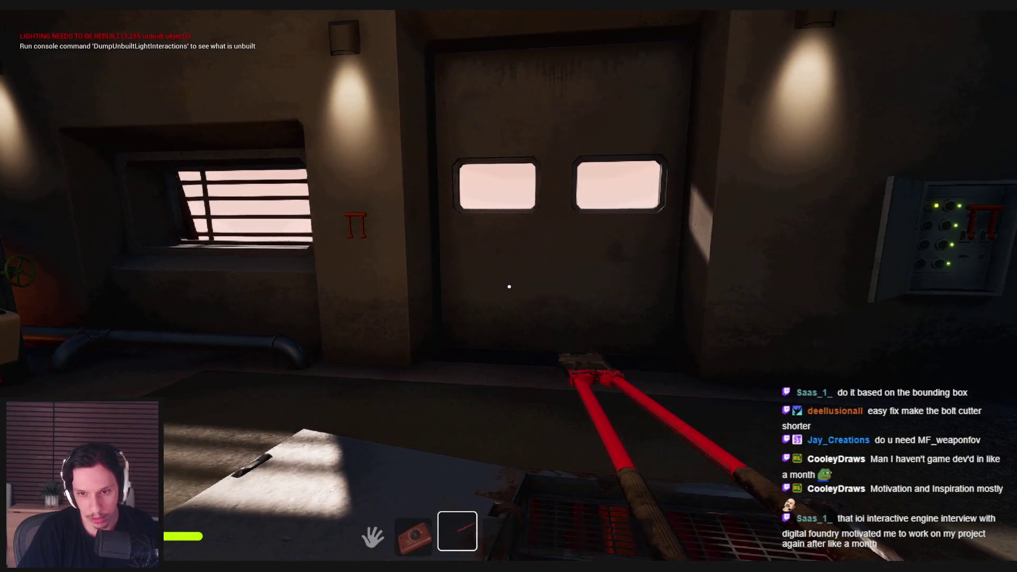
key("w")
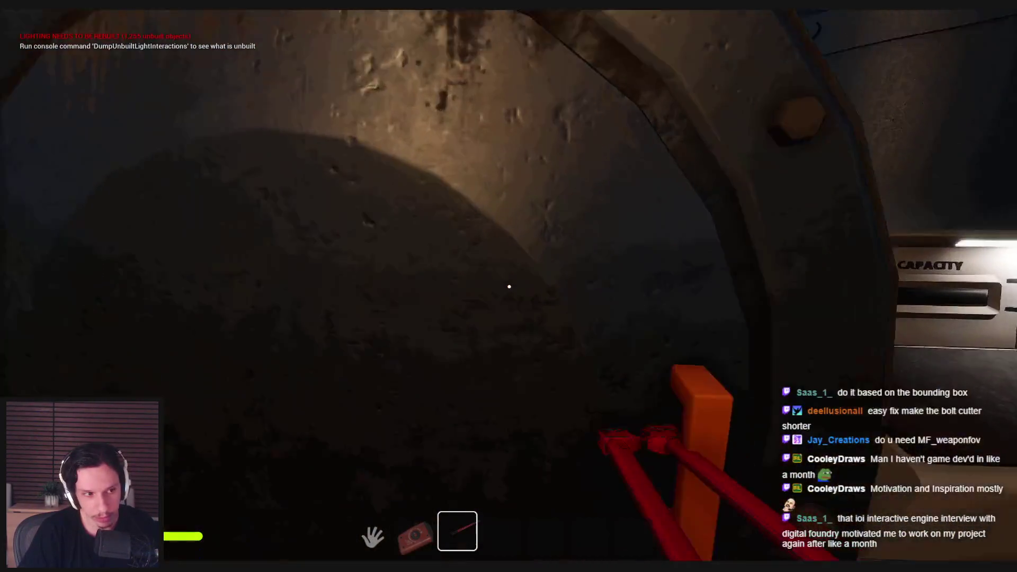
key("w")
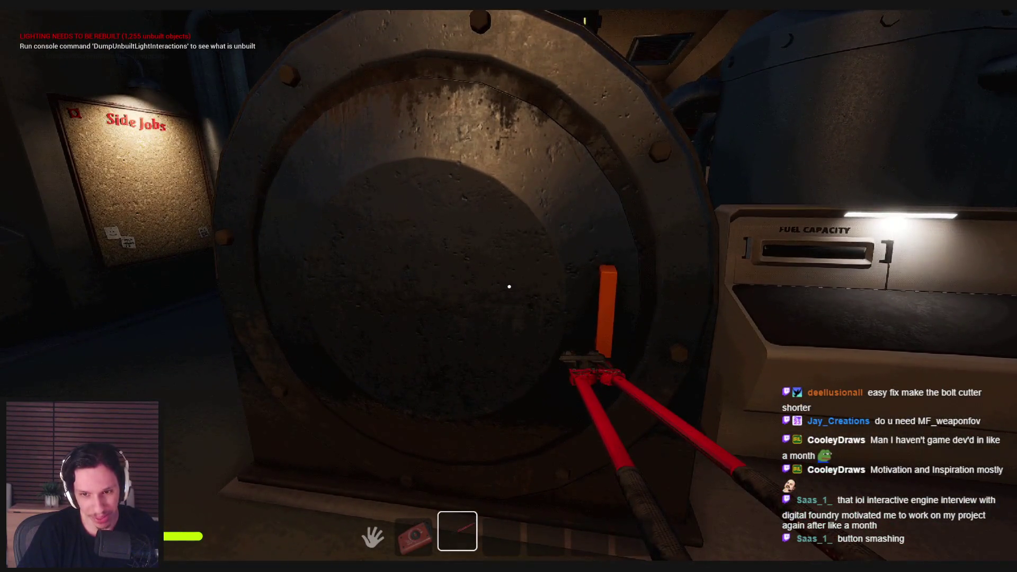
key("s")
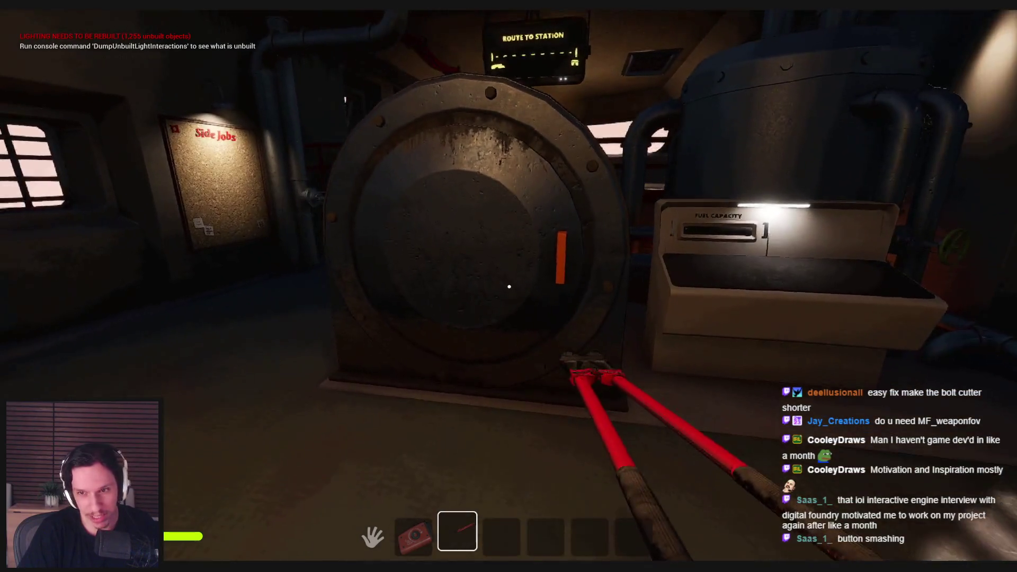
key("s")
key("w")
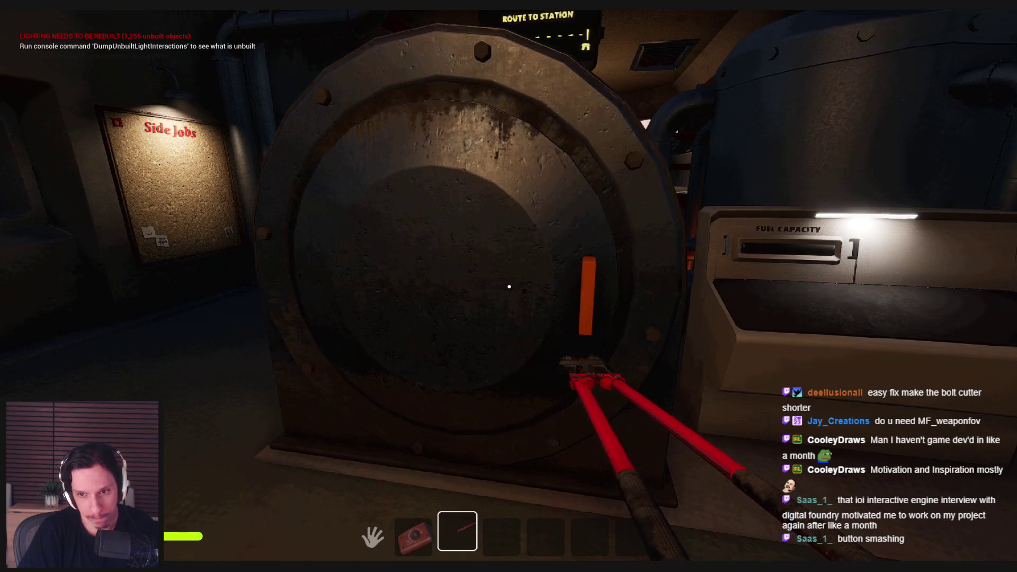
left_click(509, 287)
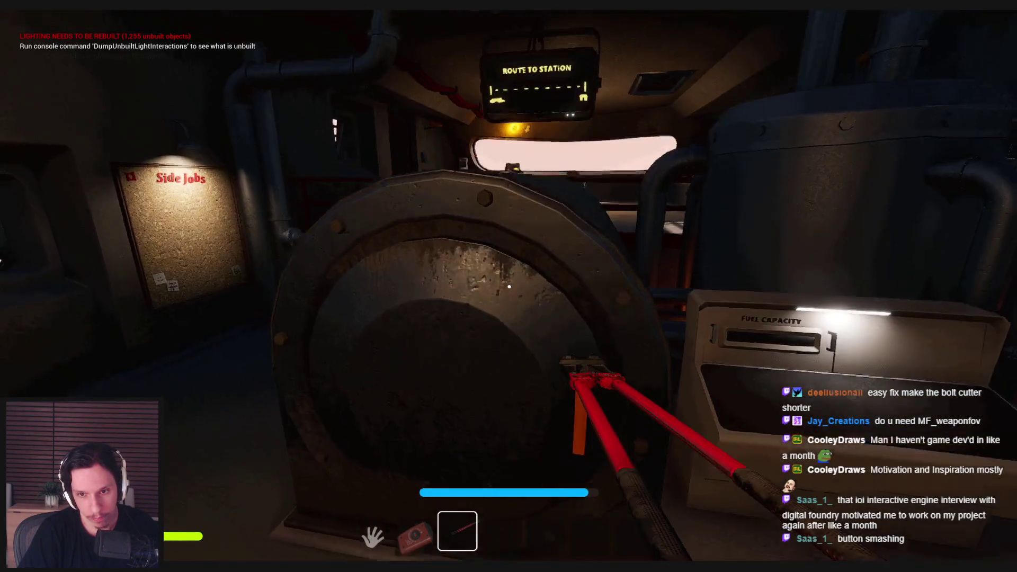
key("a")
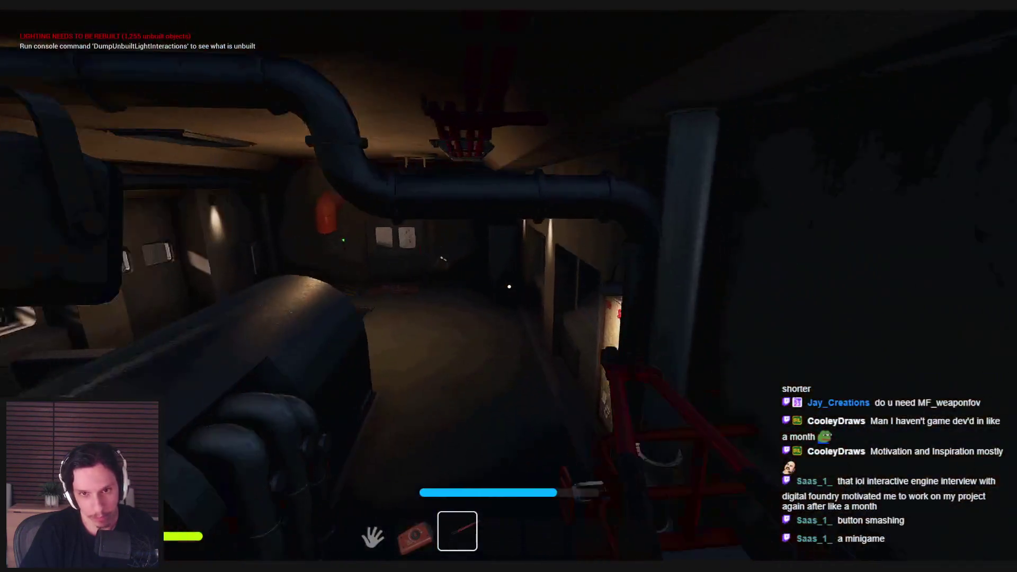
left_click(509, 287)
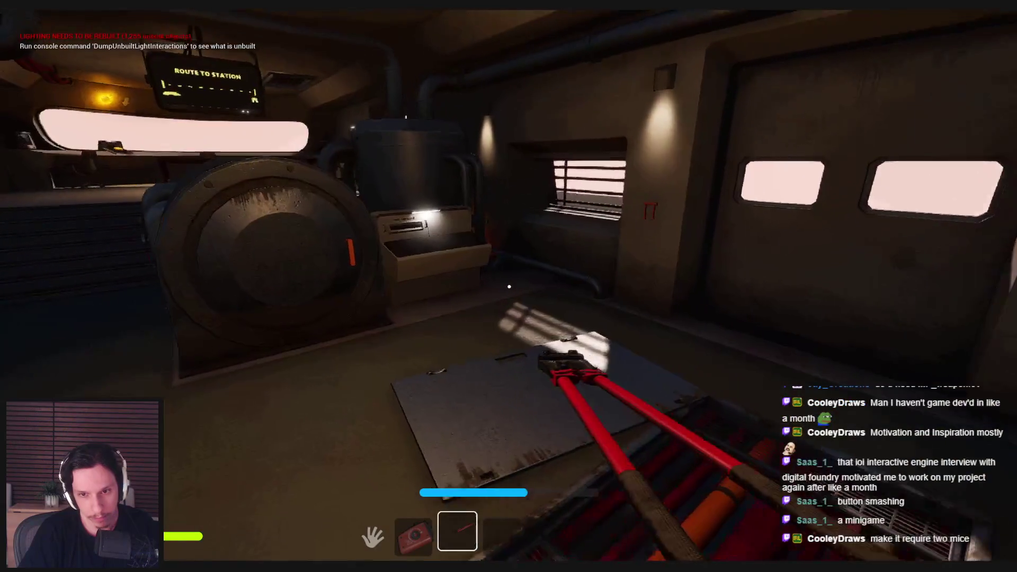
- Walk through the control room and lower room back to the engine hatch and fuel box
key("w")
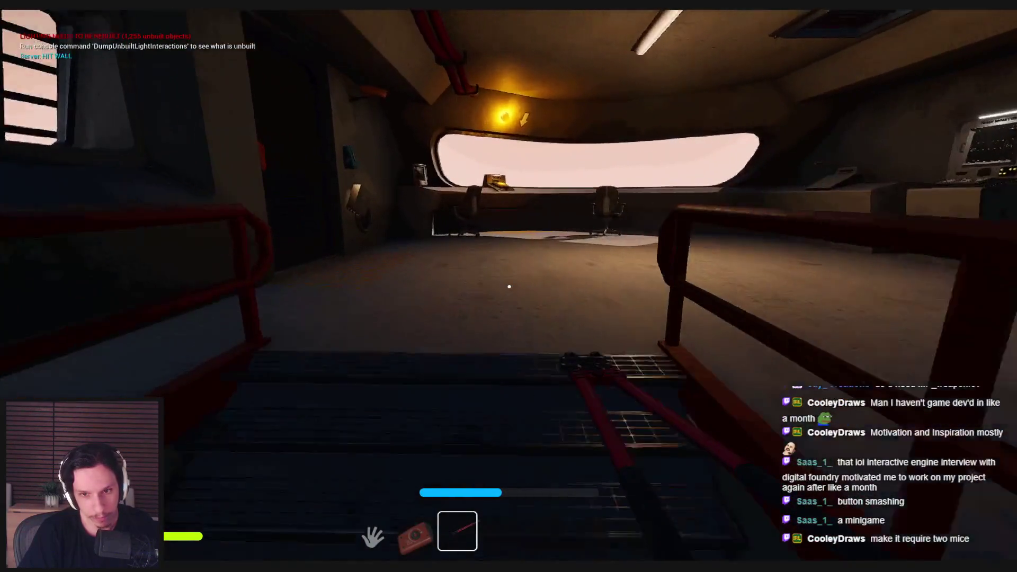
key("w")
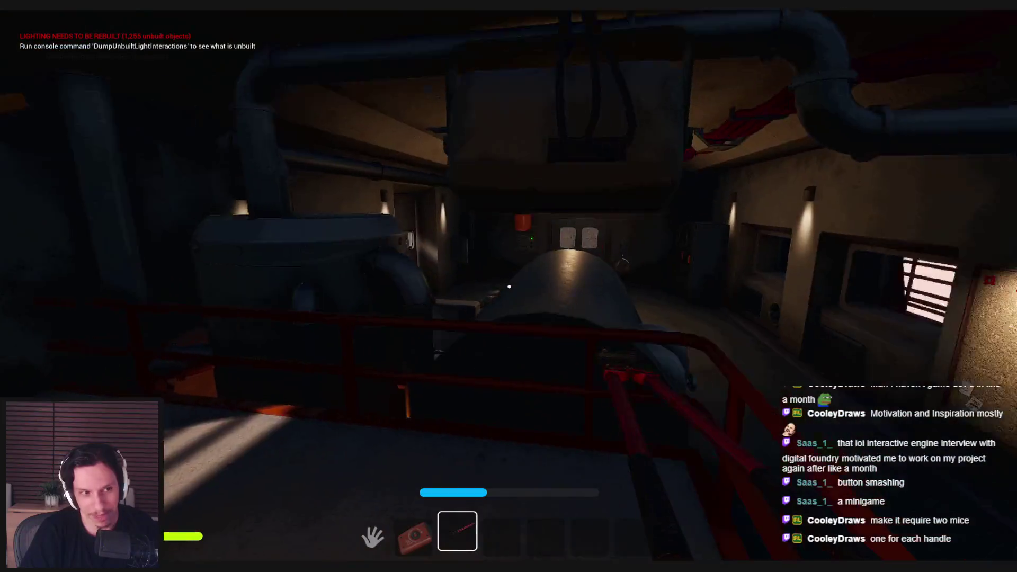
key("w")
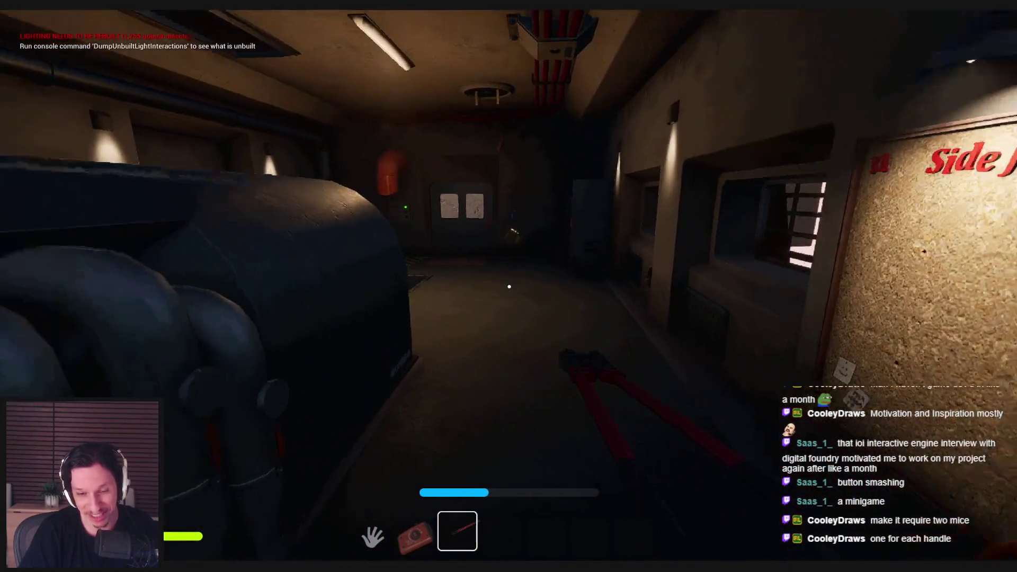
key("w")
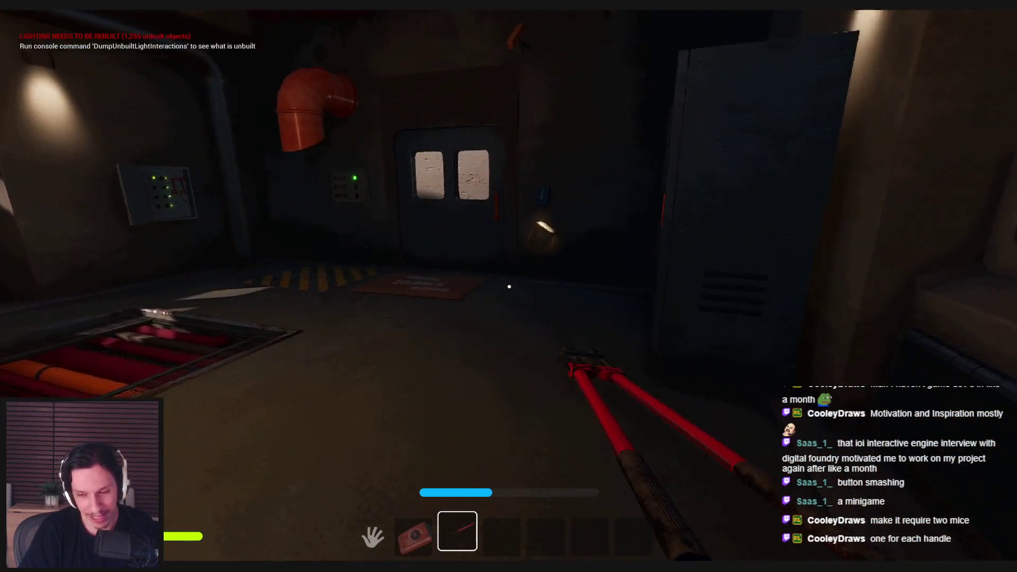
key("w")
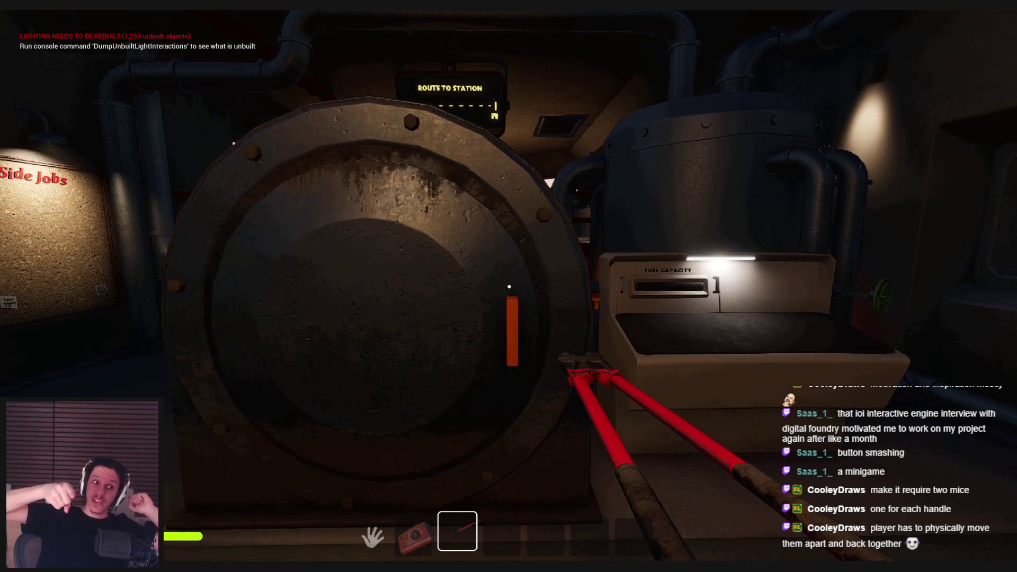
key("s")
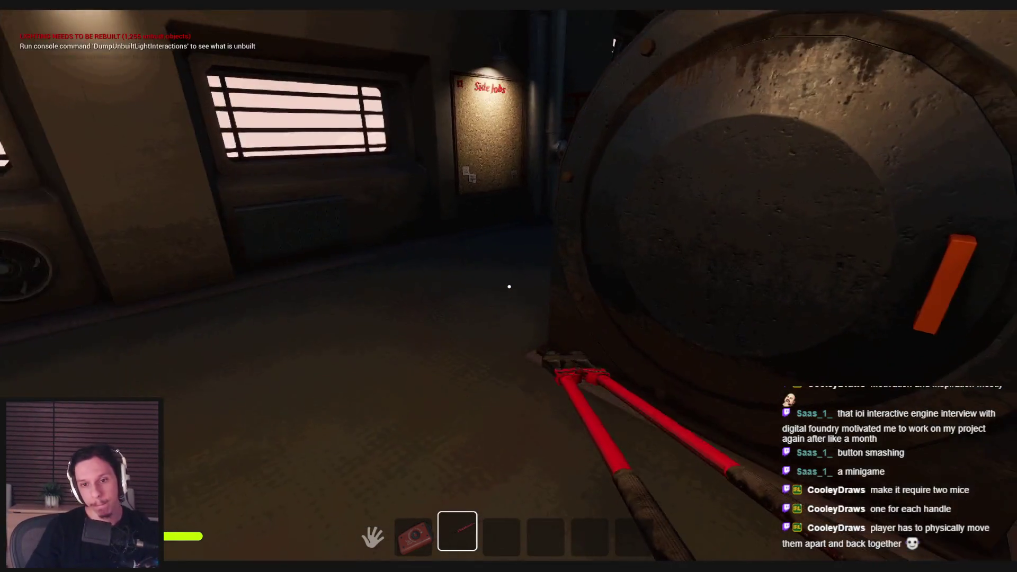
key("w")
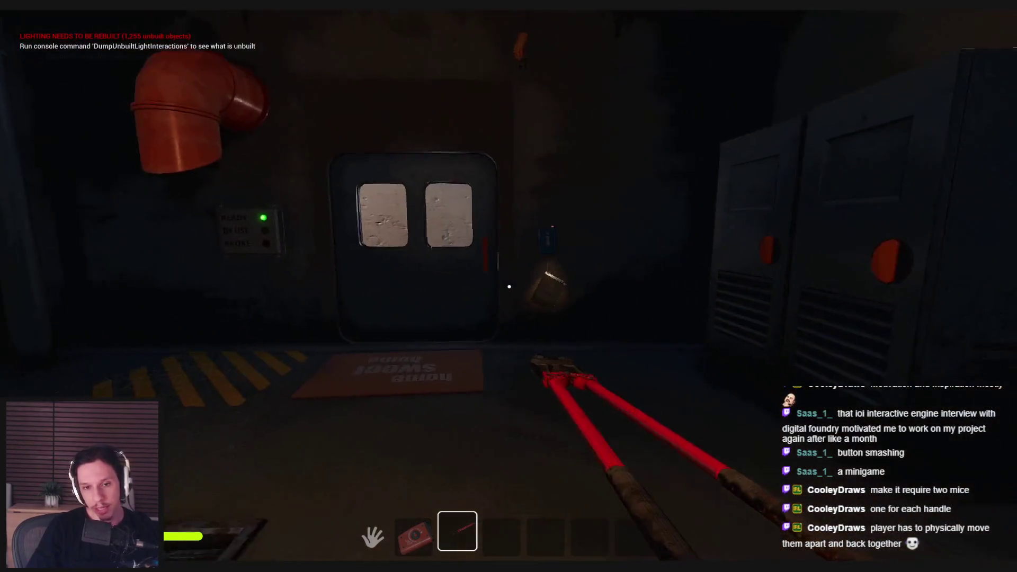
key("w")
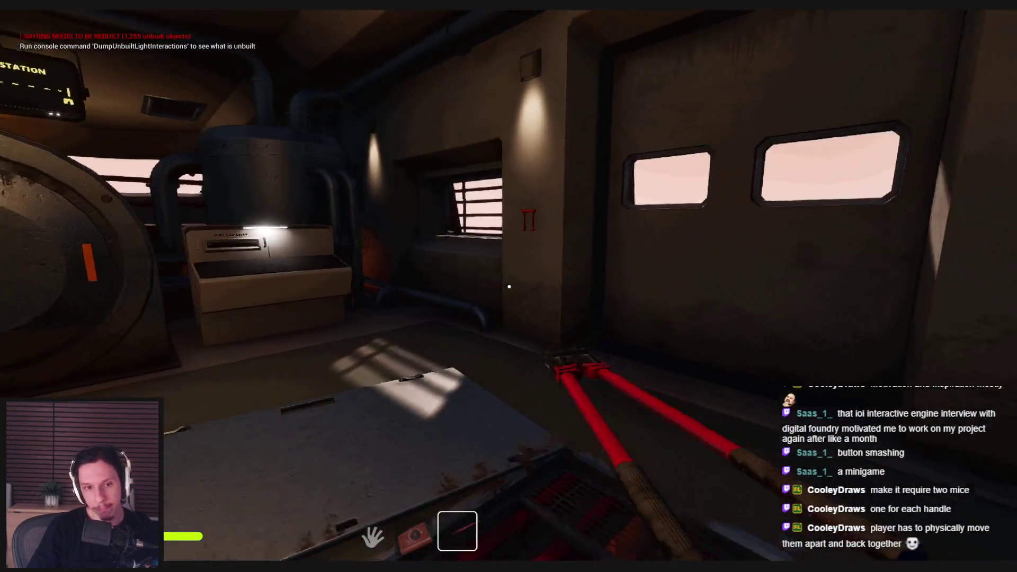
key("w")
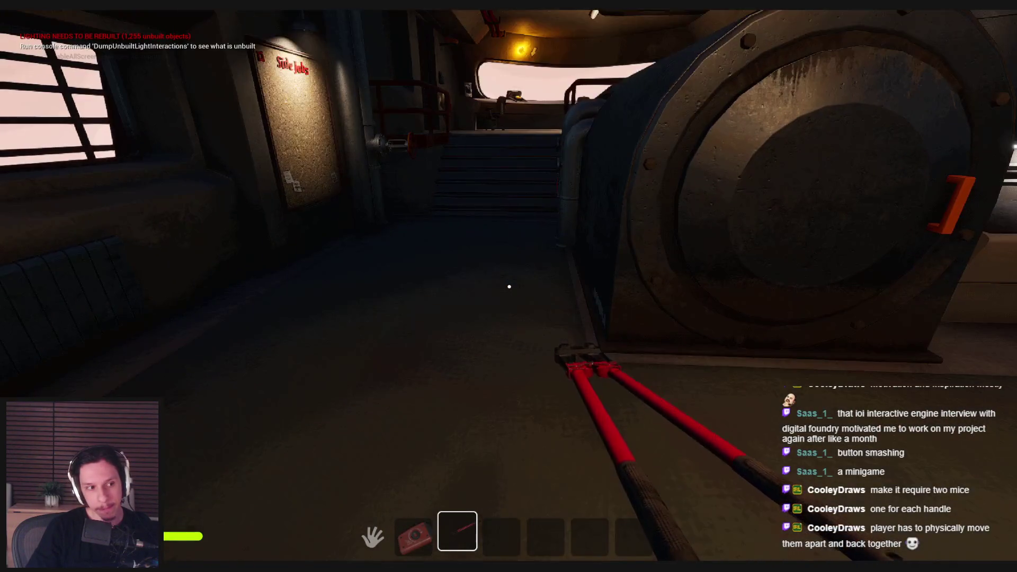
key("d")
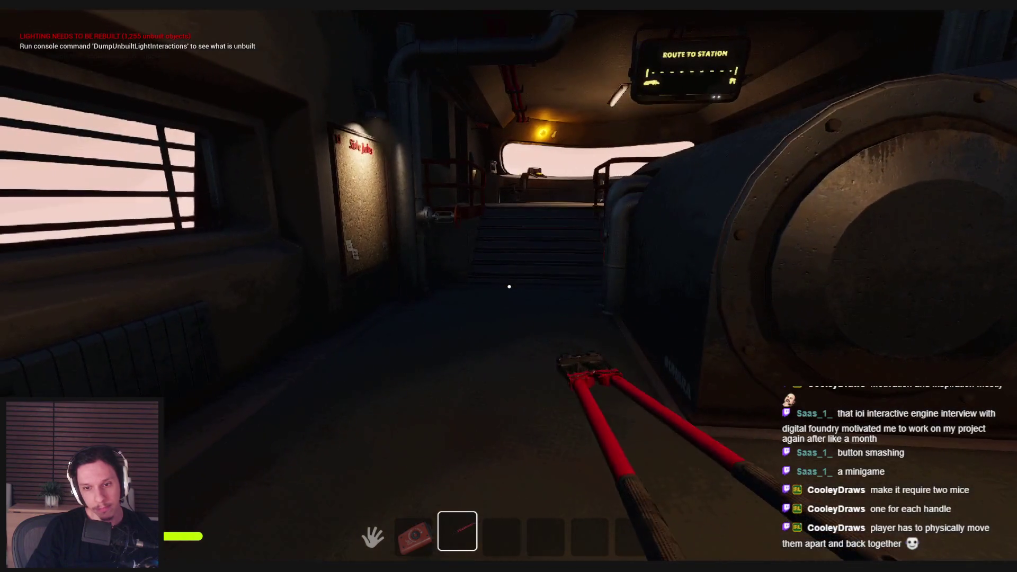
- Climb the stairs to the Train Monitoring terminal, interact with its screen, then step beside it
key("w")
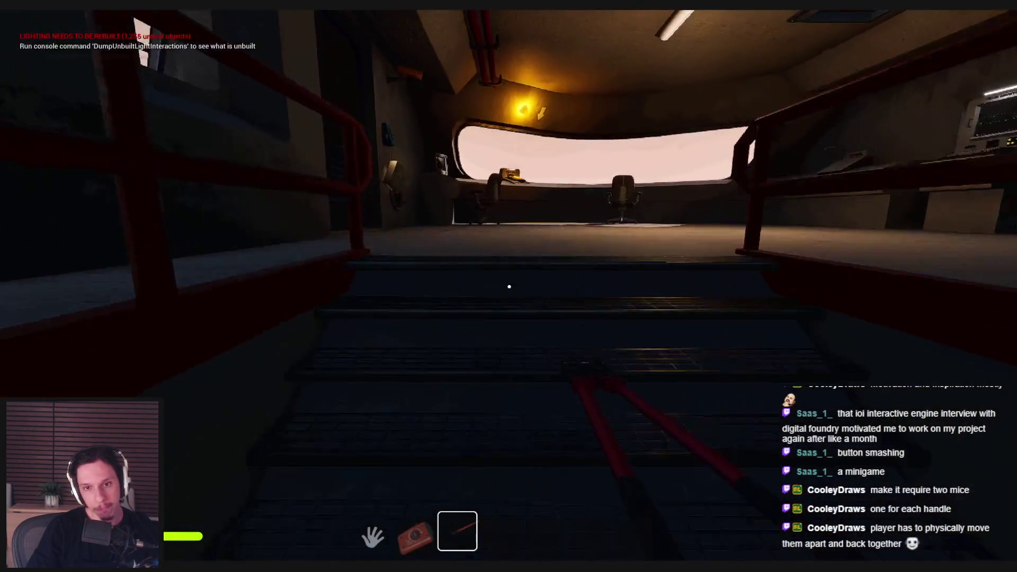
key("w")
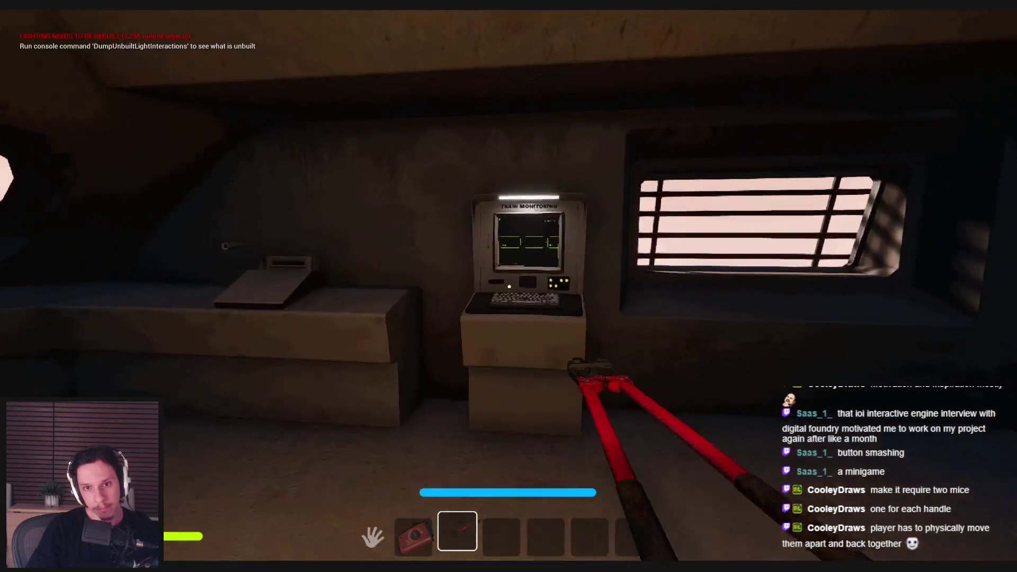
key("w")
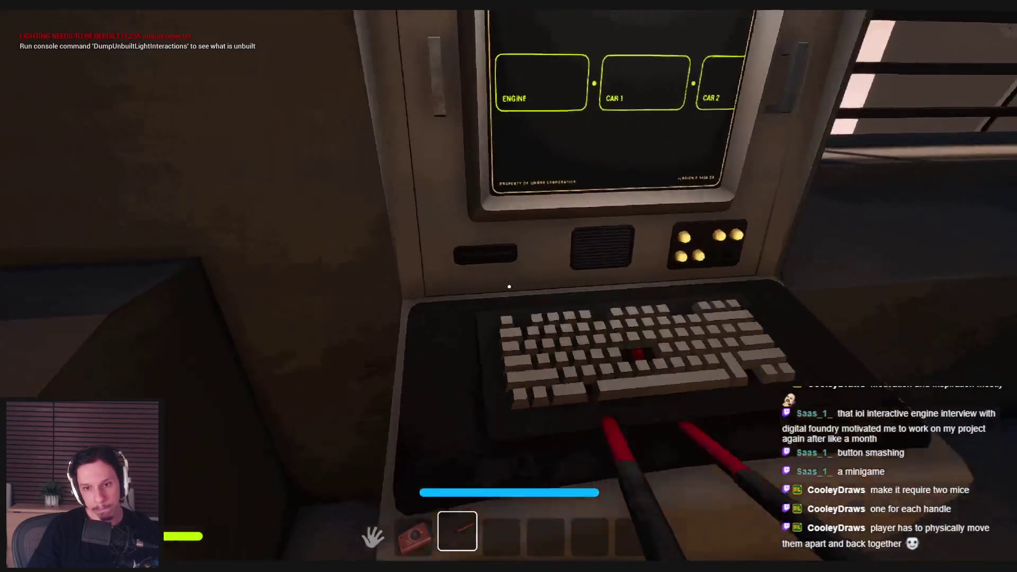
key("e")
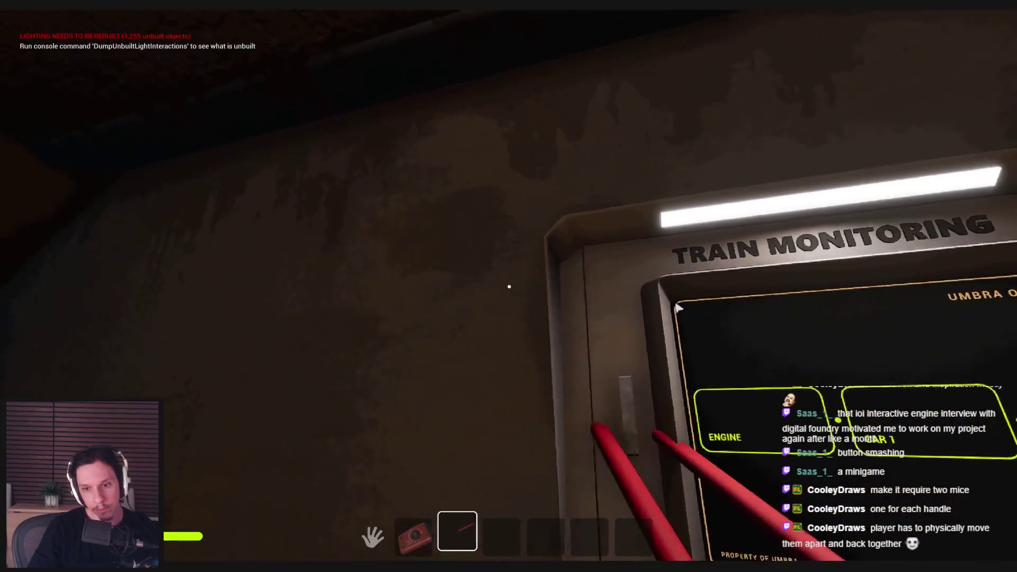
key("w")
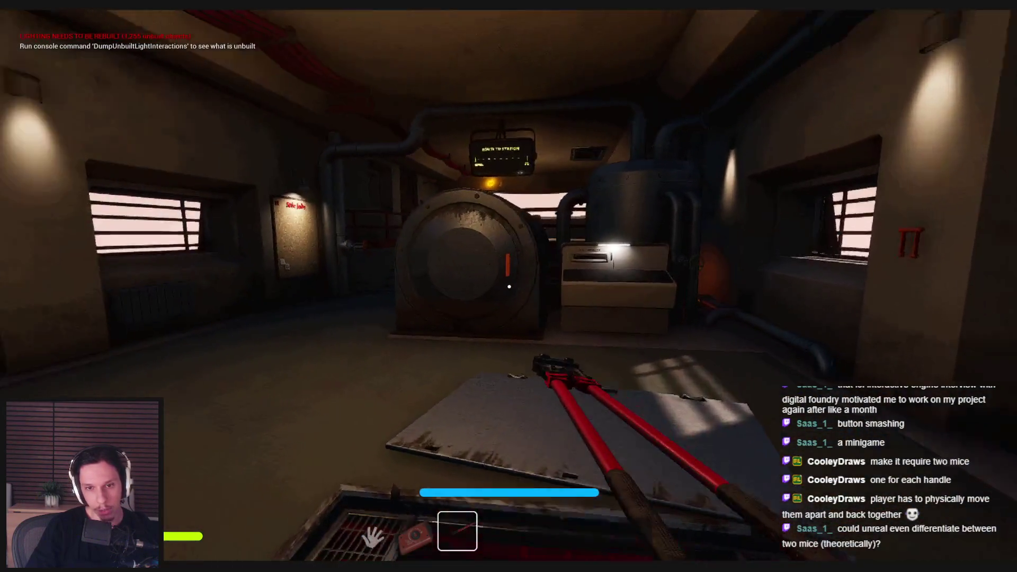
- Walk past the generator and fuel capacity box, test the trace at the railing, and re-equip the bolt cutters
key("w")
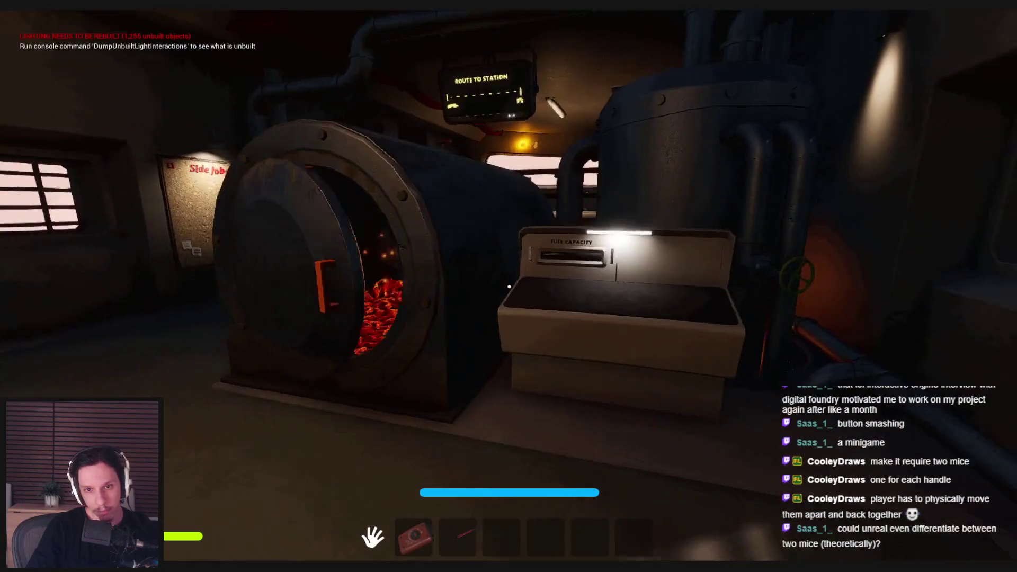
key("w")
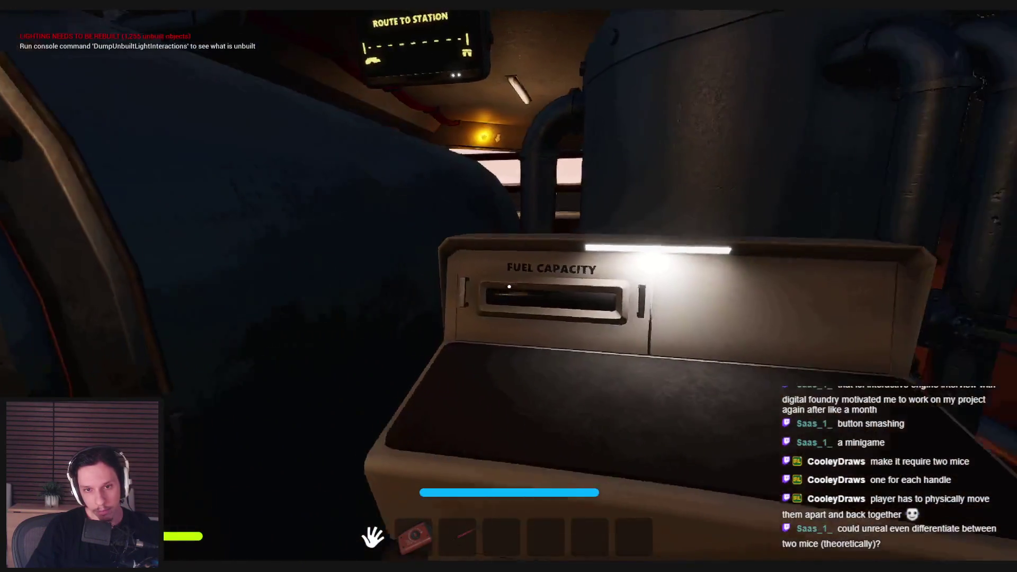
key("a")
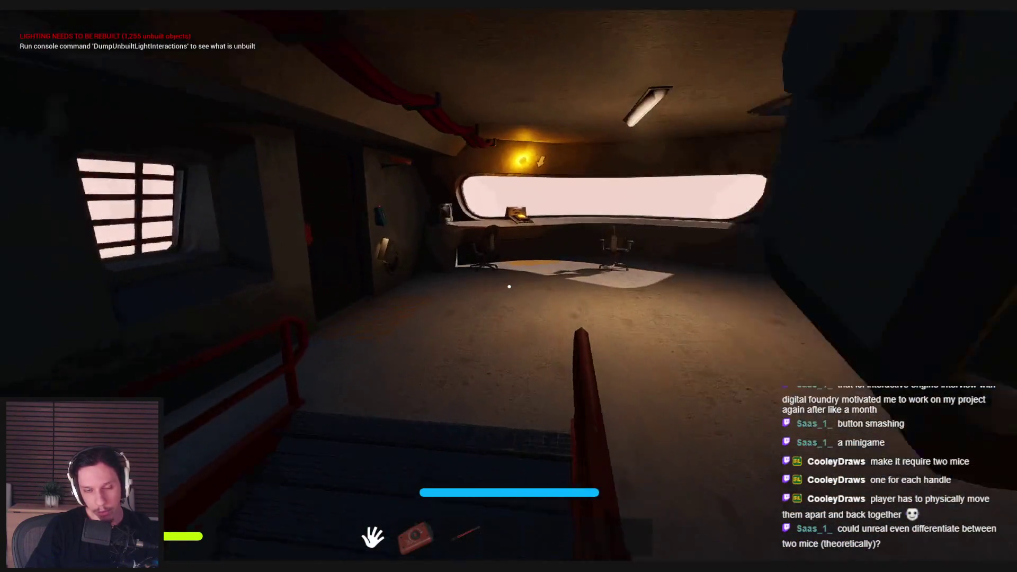
left_click(510, 287)
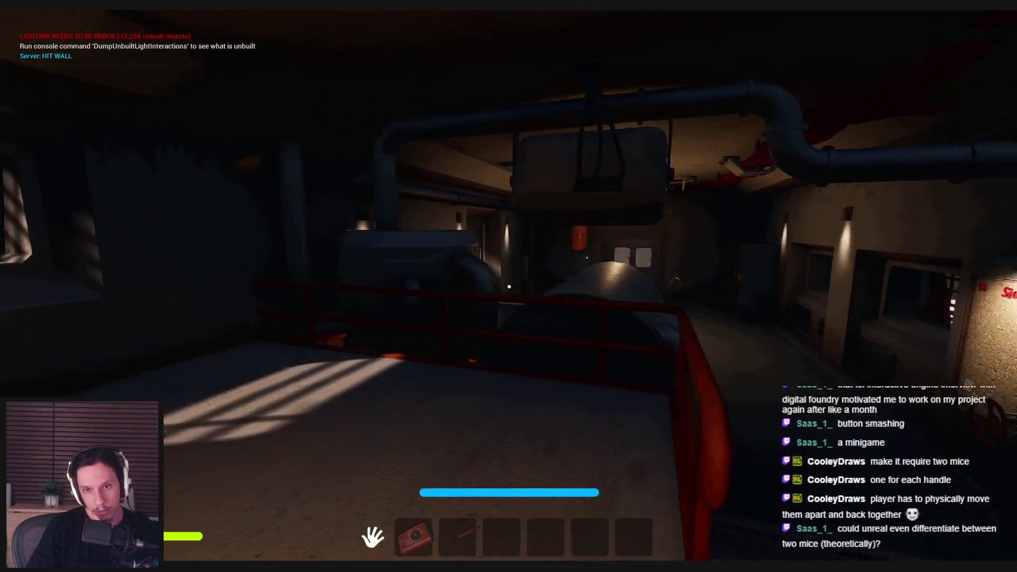
key("w")
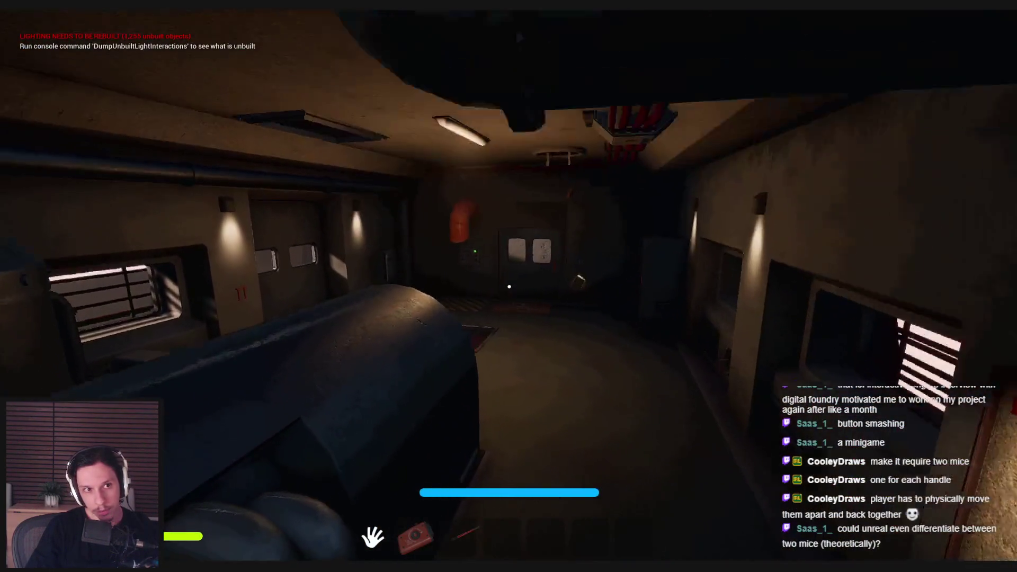
key("3")
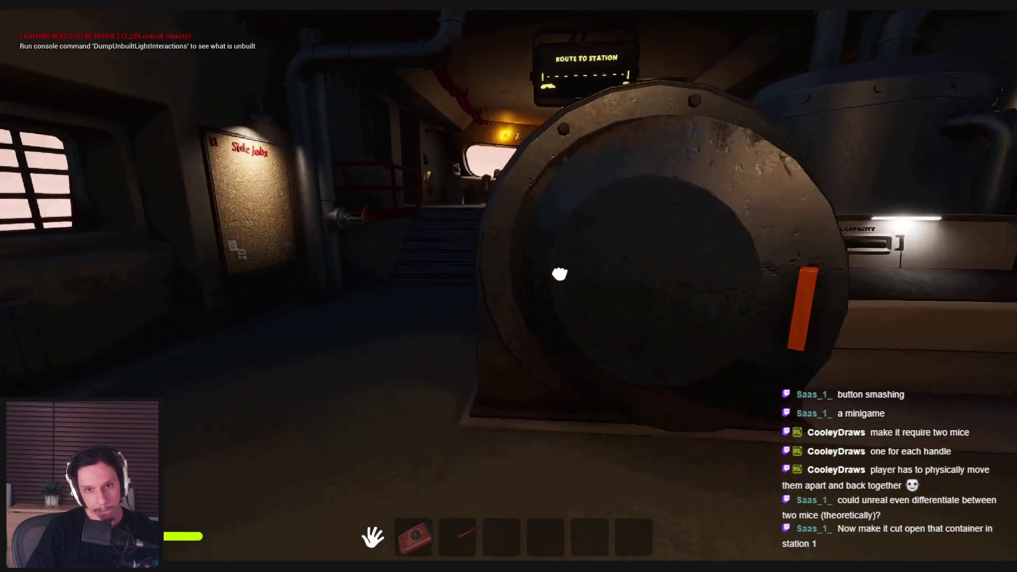
- Swing the furnace door open and push it shut again
left_click_drag(560, 274, 260, 276)
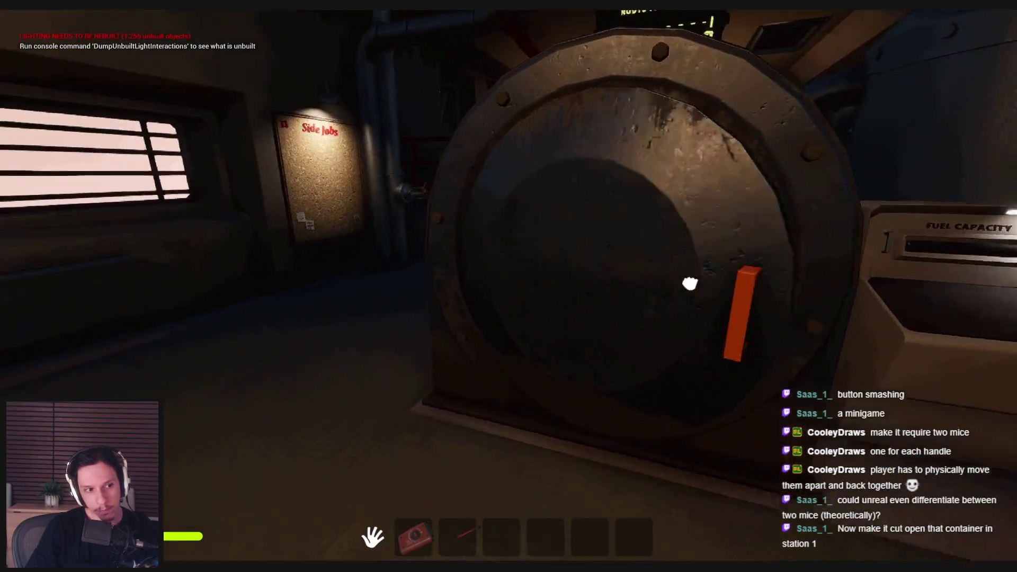
mouse_move(690, 284)
left_mouse_down()
mouse_move(296, 424)
mouse_move(635, 295)
left_mouse_up()
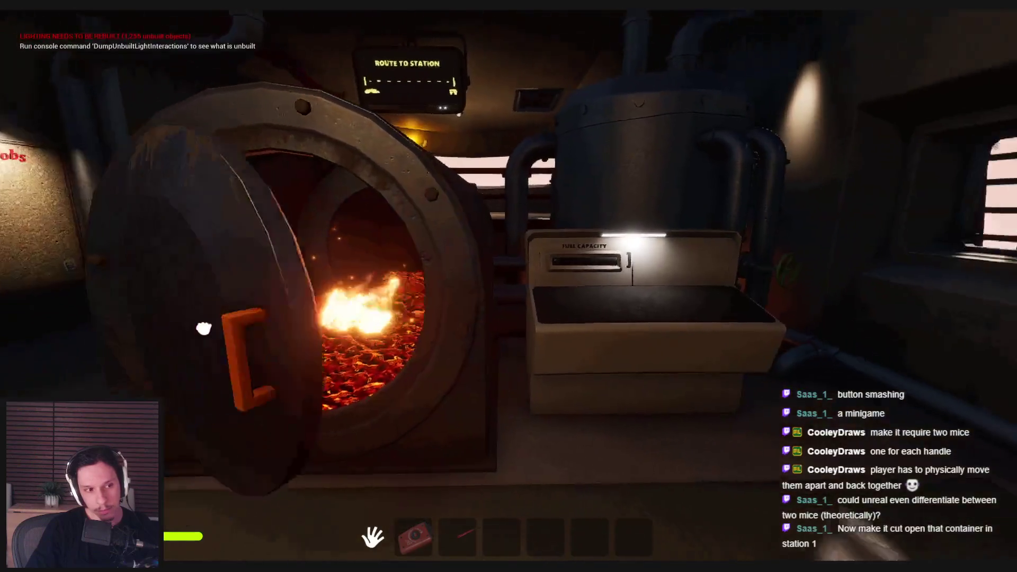
left_click_drag(228, 339, 511, 289)
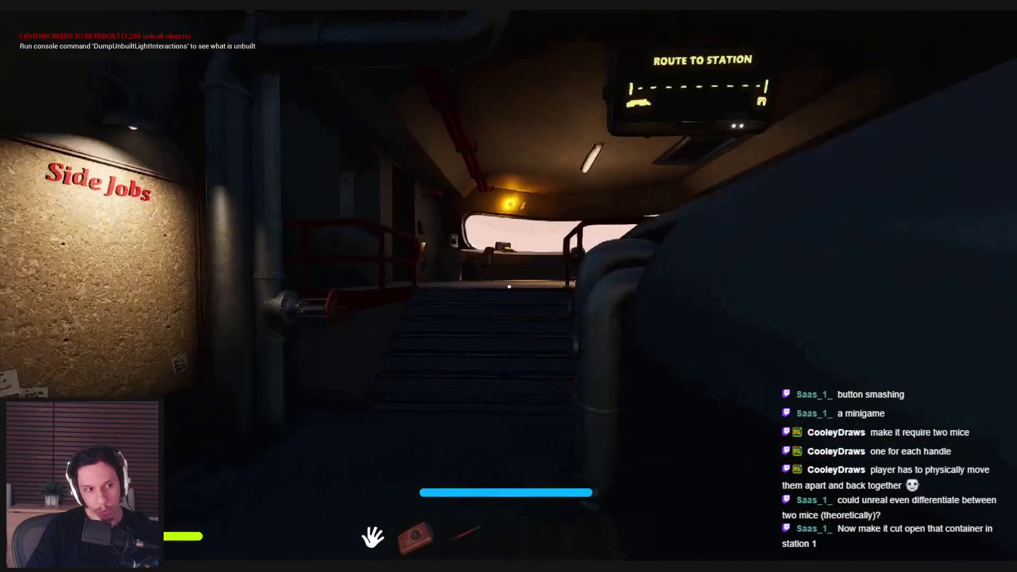
- Walk the corridor, open the stair door, and visit the START/STOP console before crossing the floor hatch
key("w")
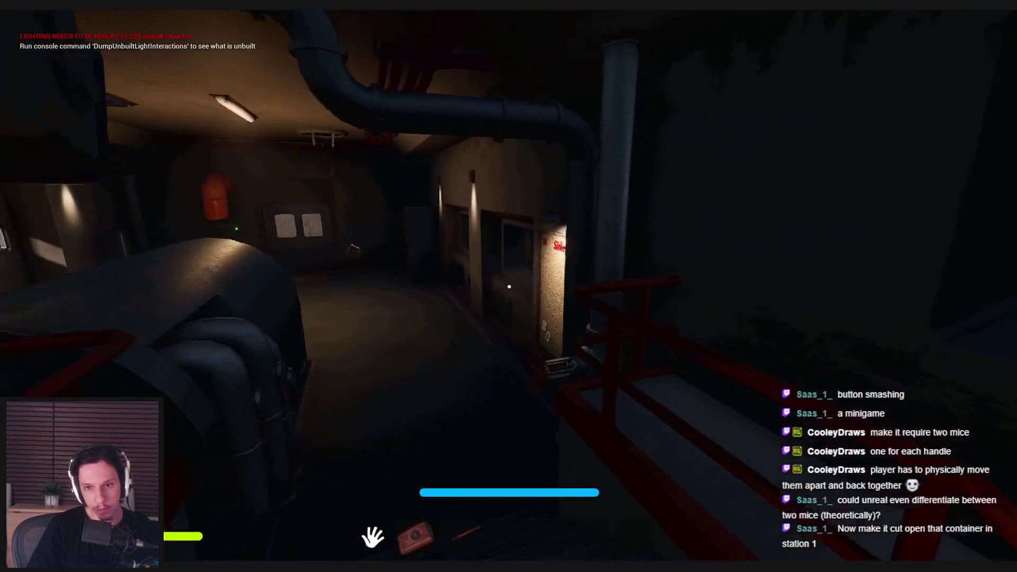
key("w")
left_click(509, 287)
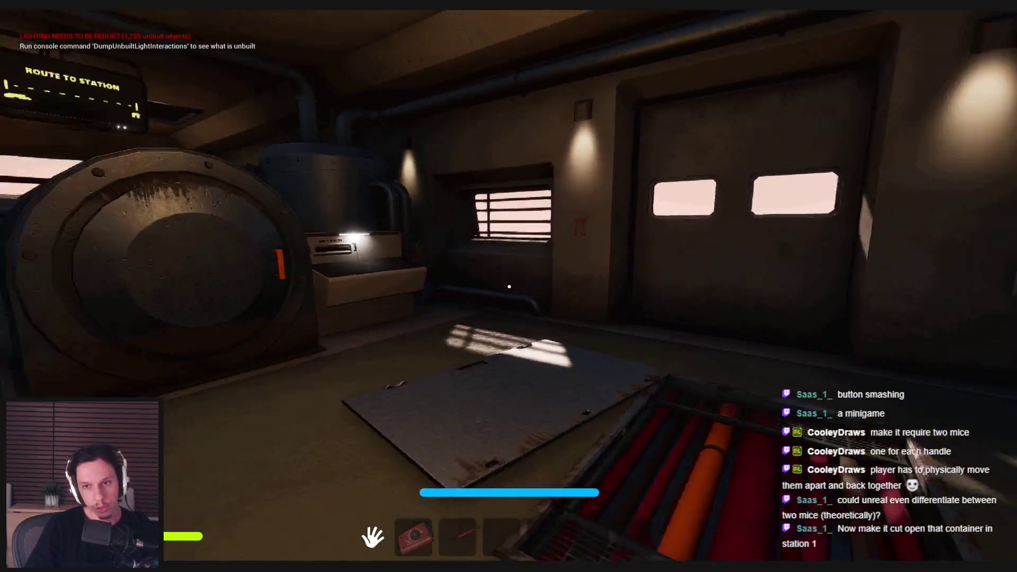
left_click(510, 287)
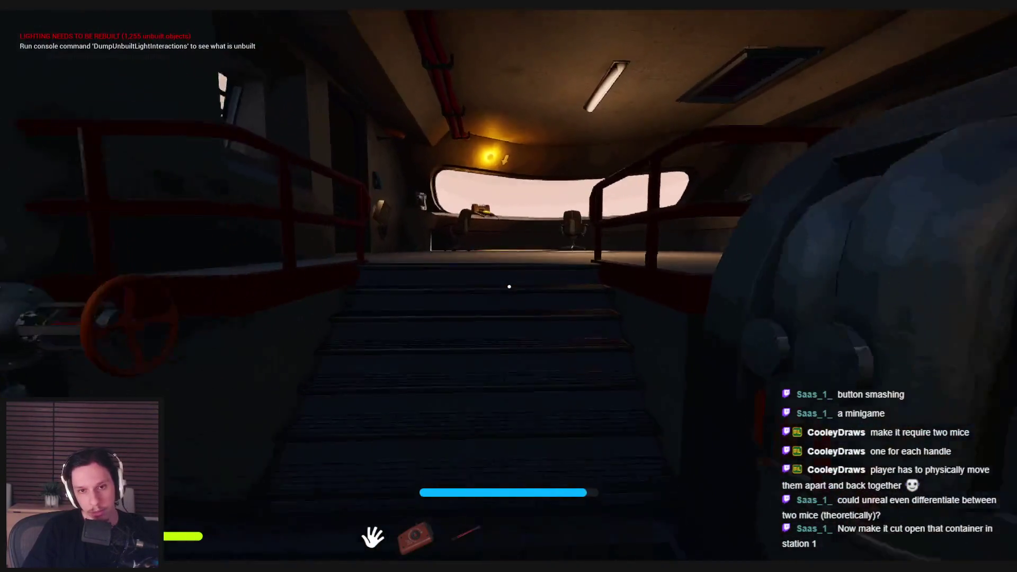
key("w")
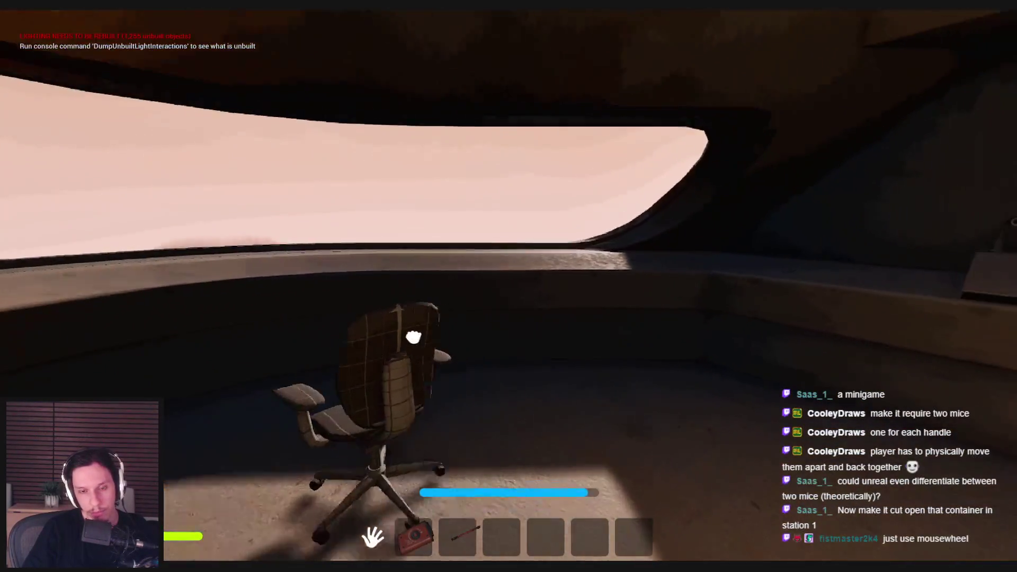
key("w")
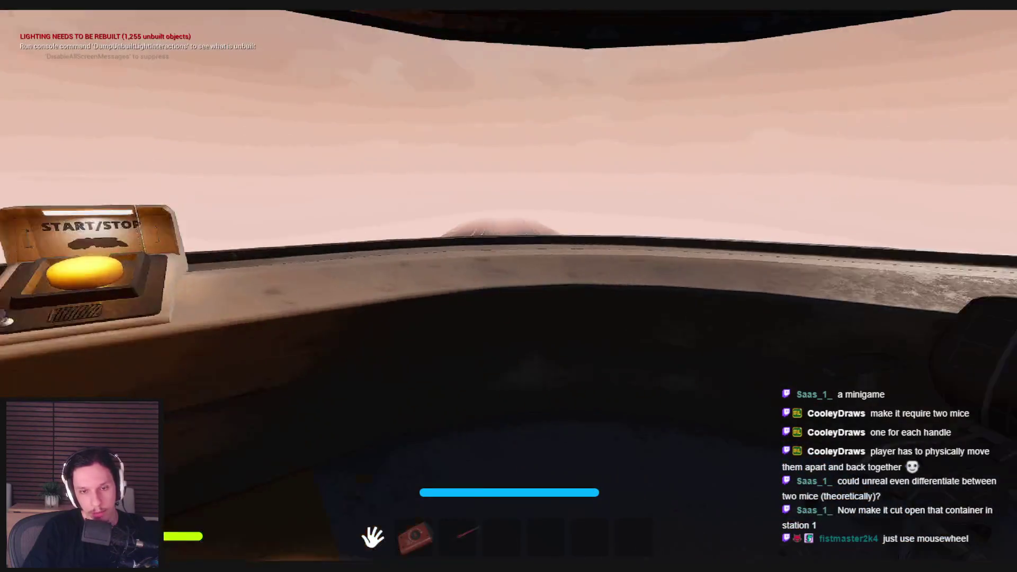
key("s")
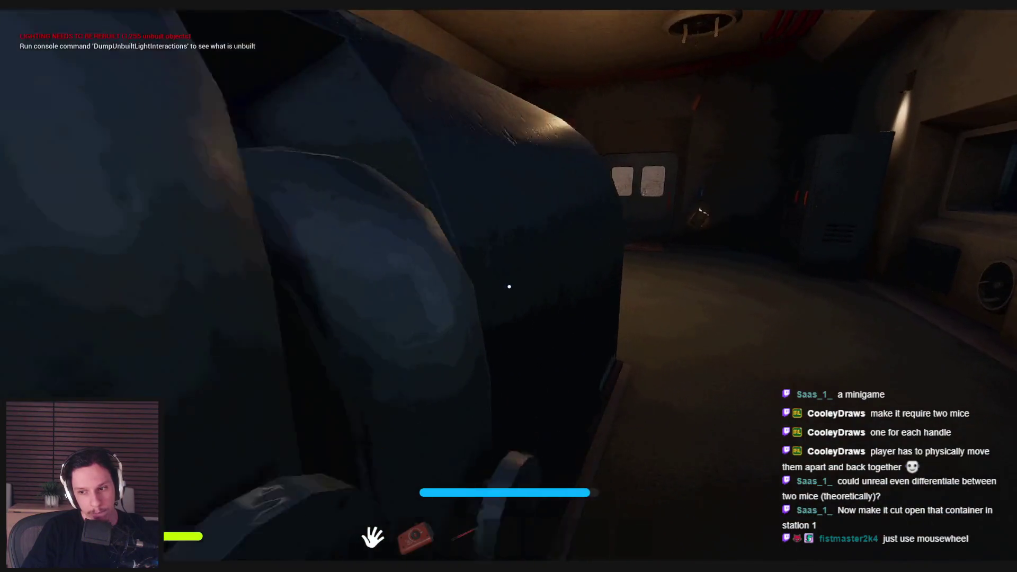
key("w")
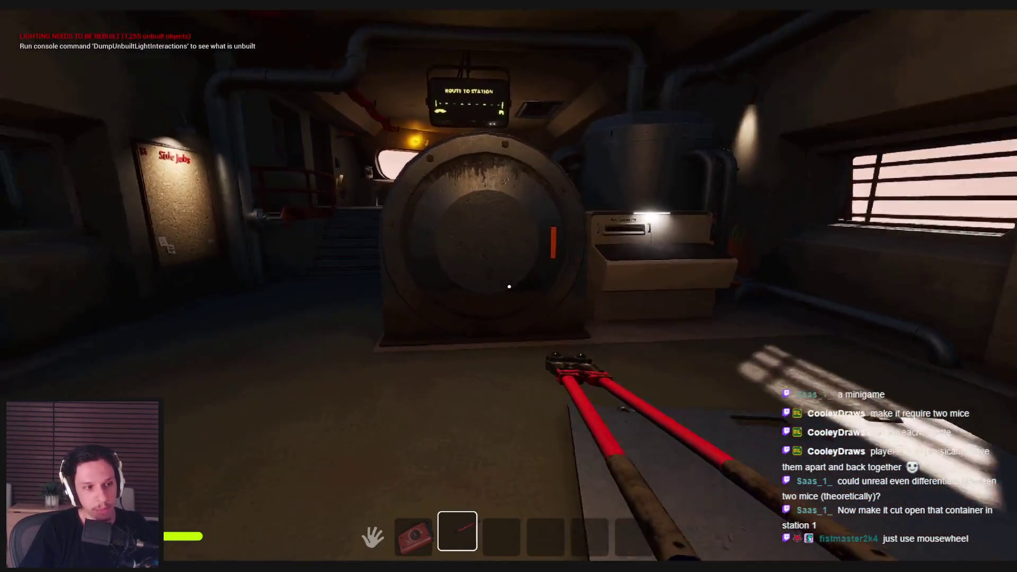
- Stow the bolt cutters, head down the stairs, and open the round furnace hatch
key("shift+w")
key("shift+w")
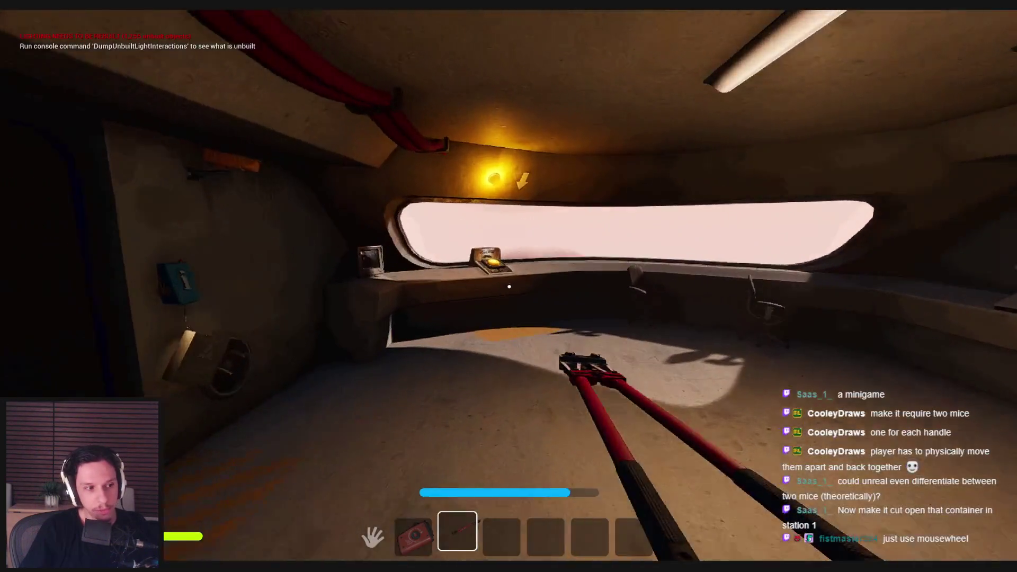
key("w")
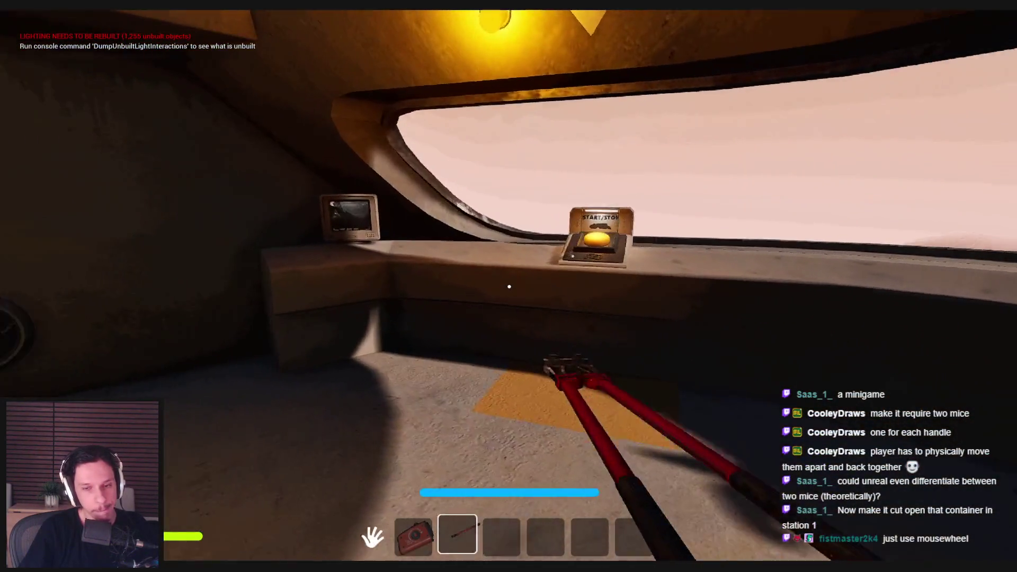
key("2")
key("shift+w")
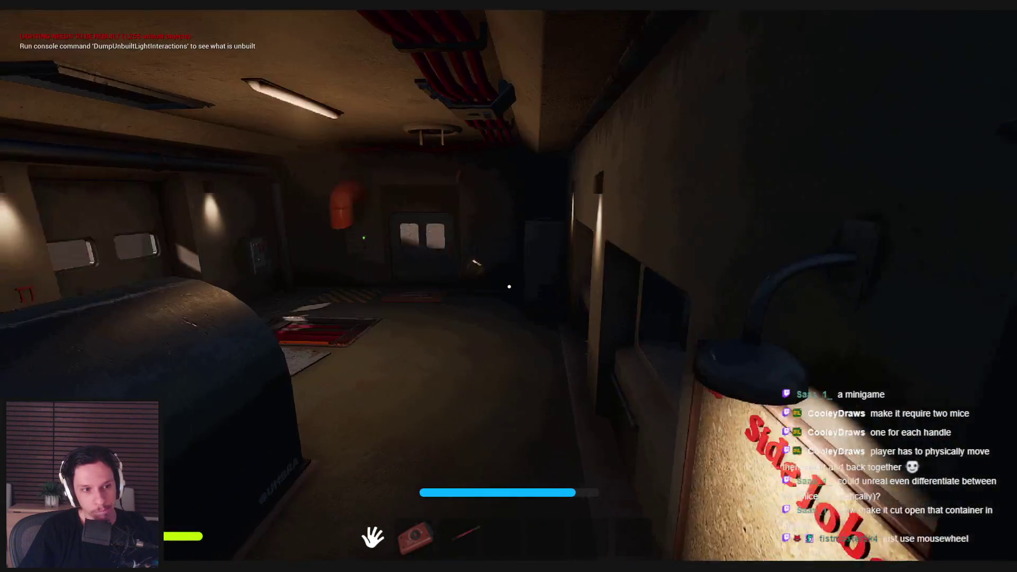
key("w")
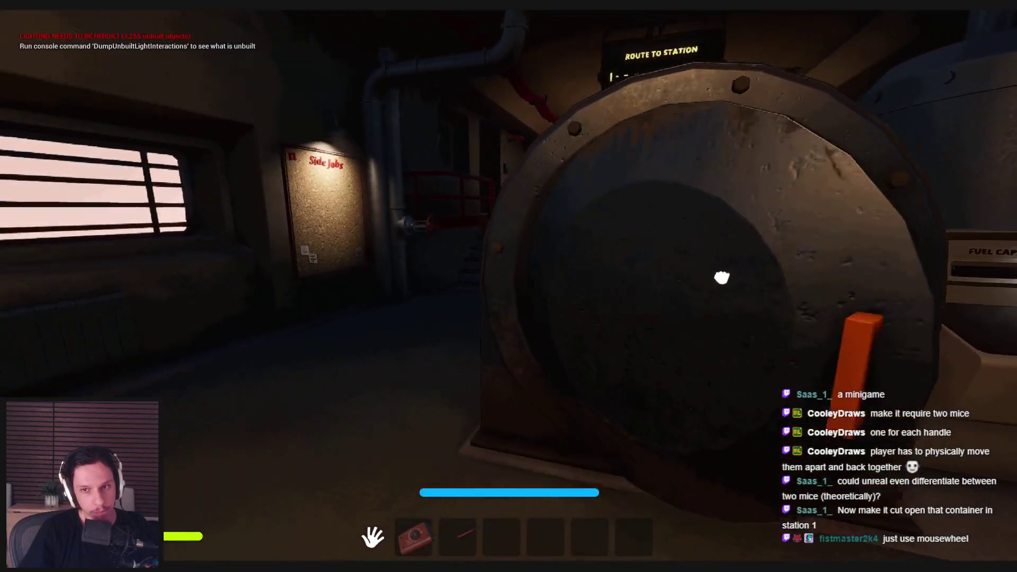
left_click(721, 277)
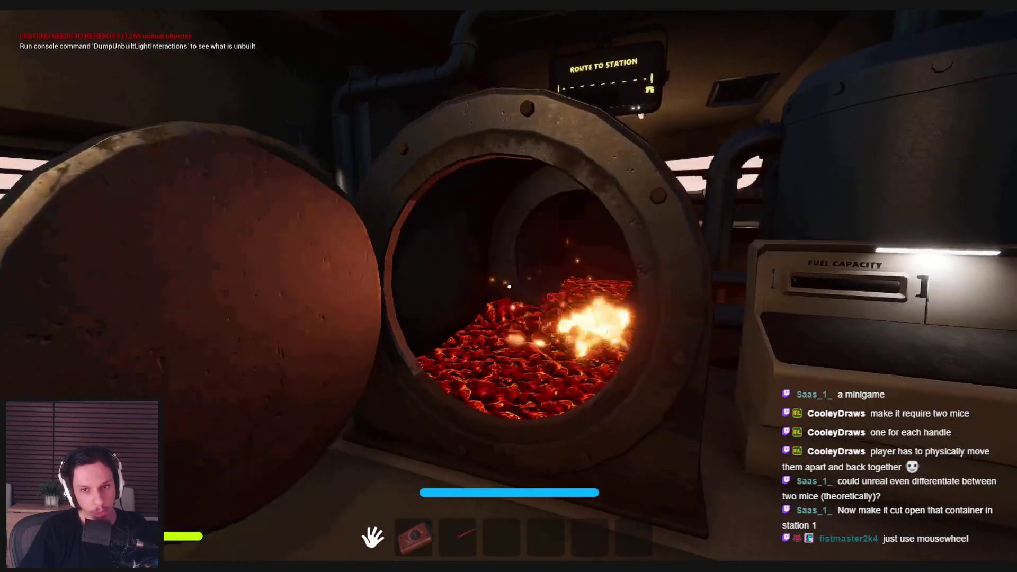
key("w")
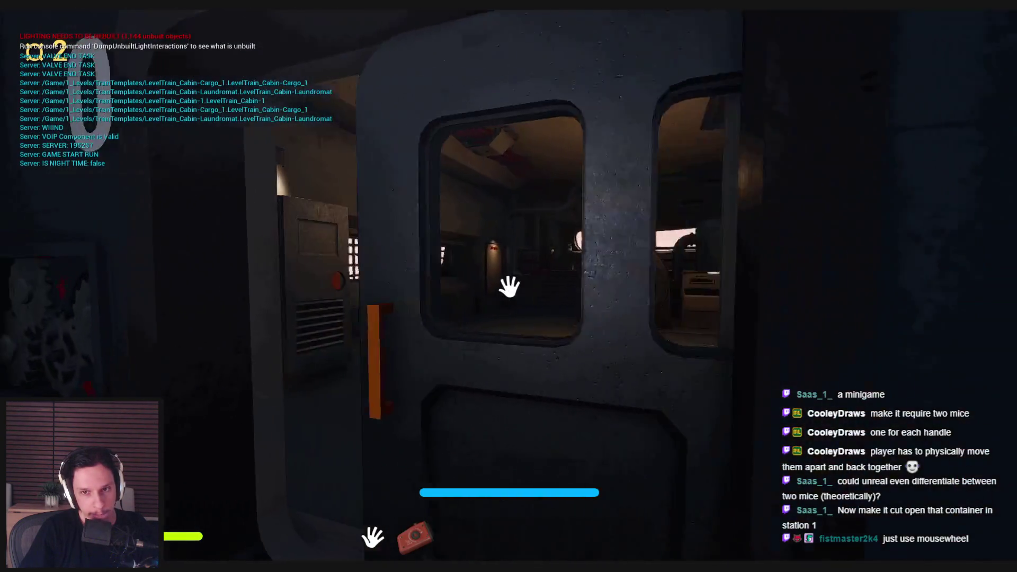
- Open the train door, walk past the Side Jobs board to the exit door, and stop Play-In-Editor
left_click(510, 287)
key("w")
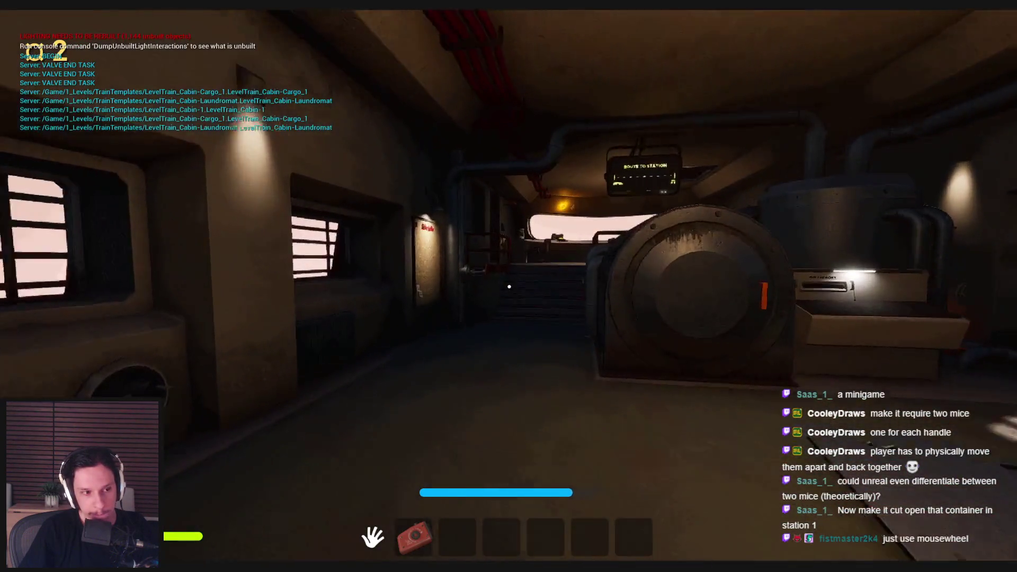
key("w")
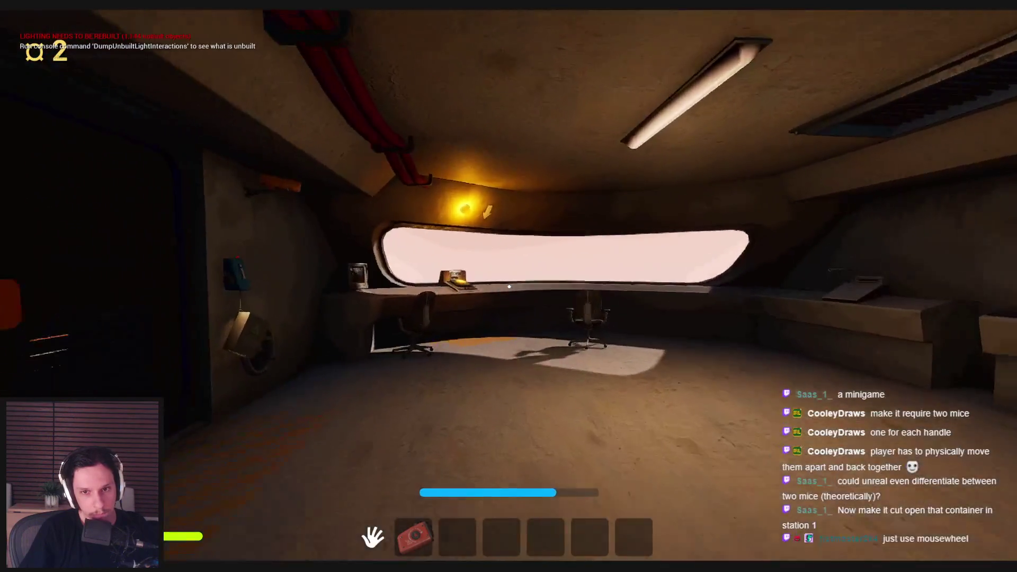
key("w")
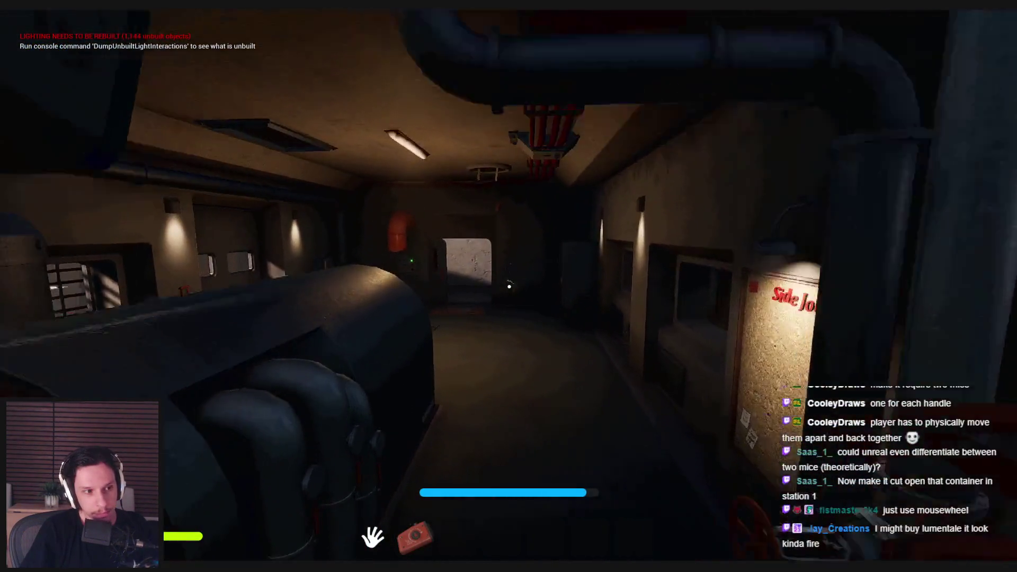
key("w")
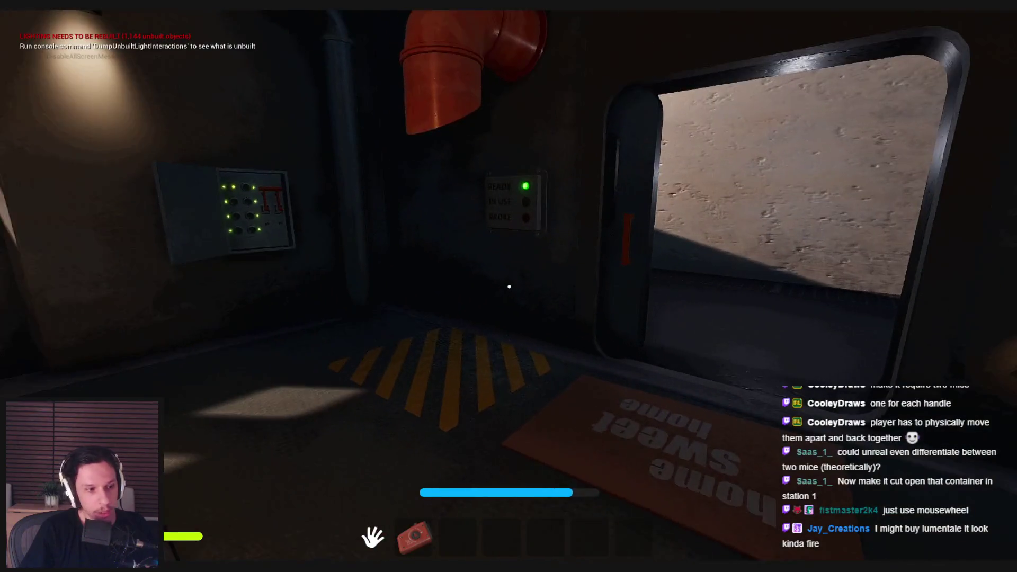
key("Escape")
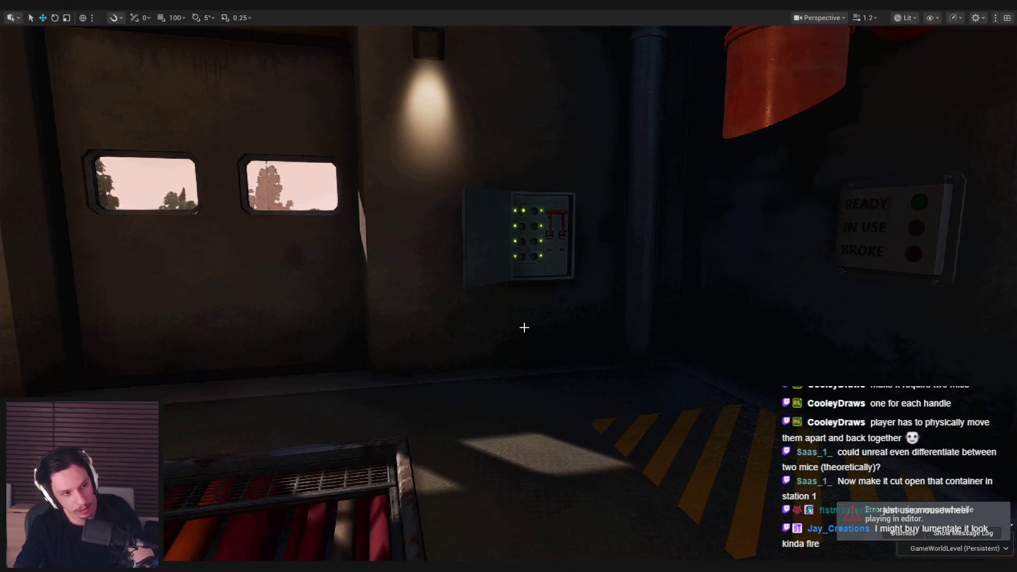